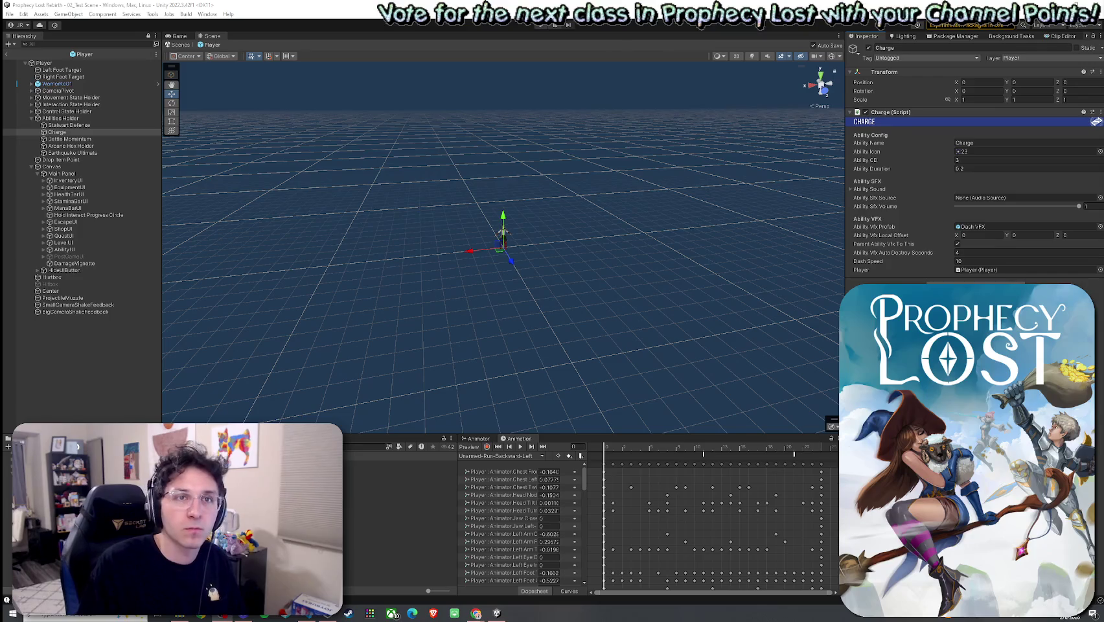
Move the Chrome Wordle window over the Unity Scene view and make it active
drag(1103, 84, 492, 83)
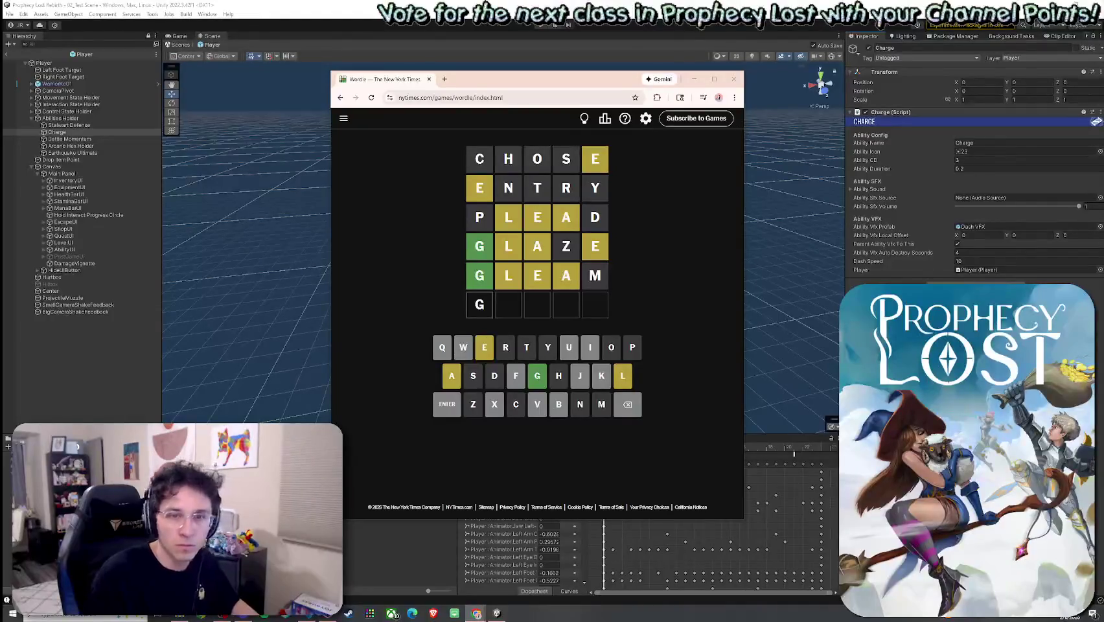
click(640, 318)
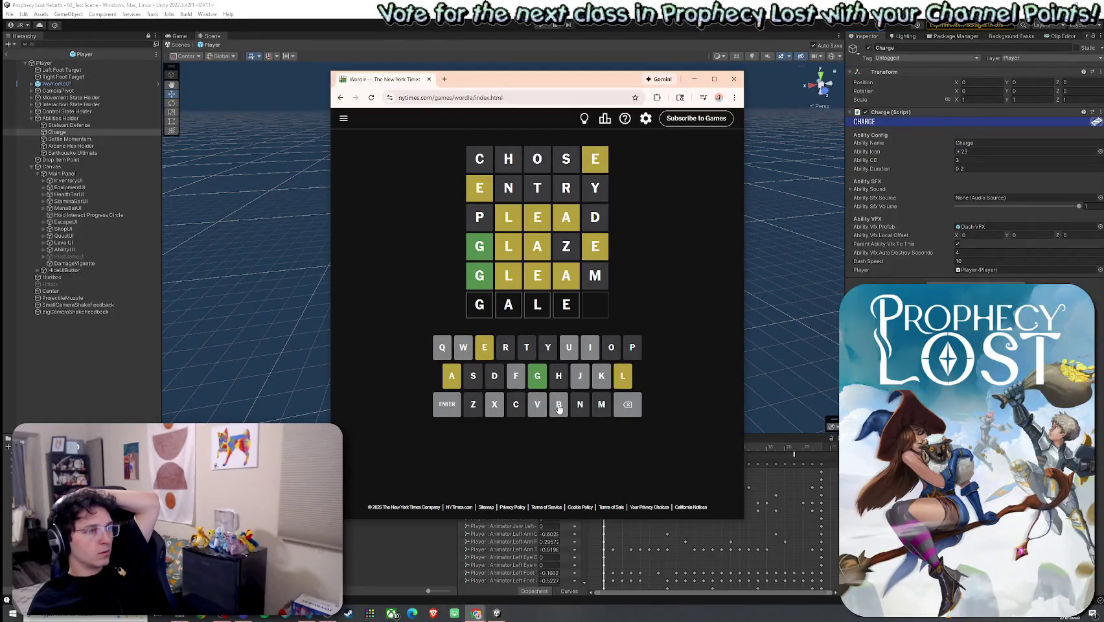
Erase GALE from the sixth row and try letter combinations such as GEAL and GELA
click(629, 412)
click(628, 412)
click(628, 412)
click(628, 412)
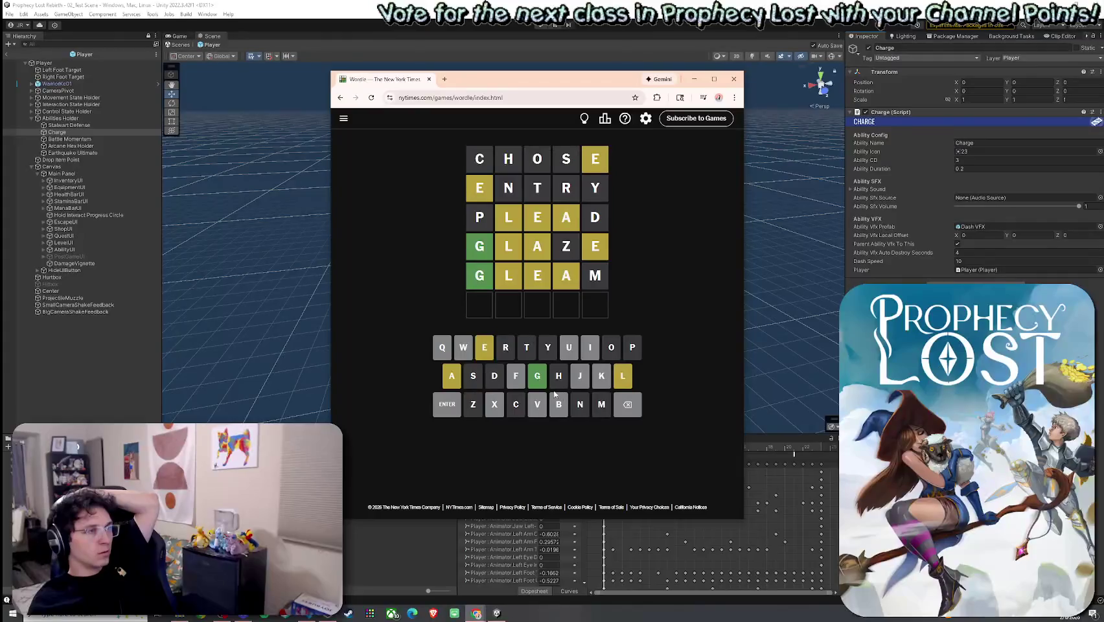
click(537, 380)
click(483, 353)
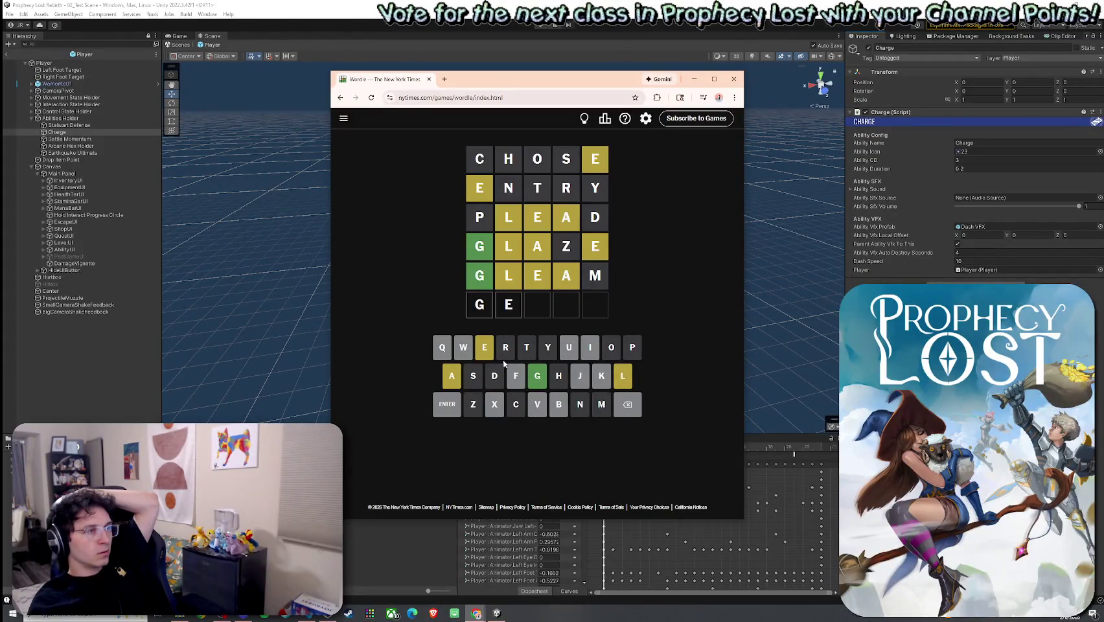
click(456, 379)
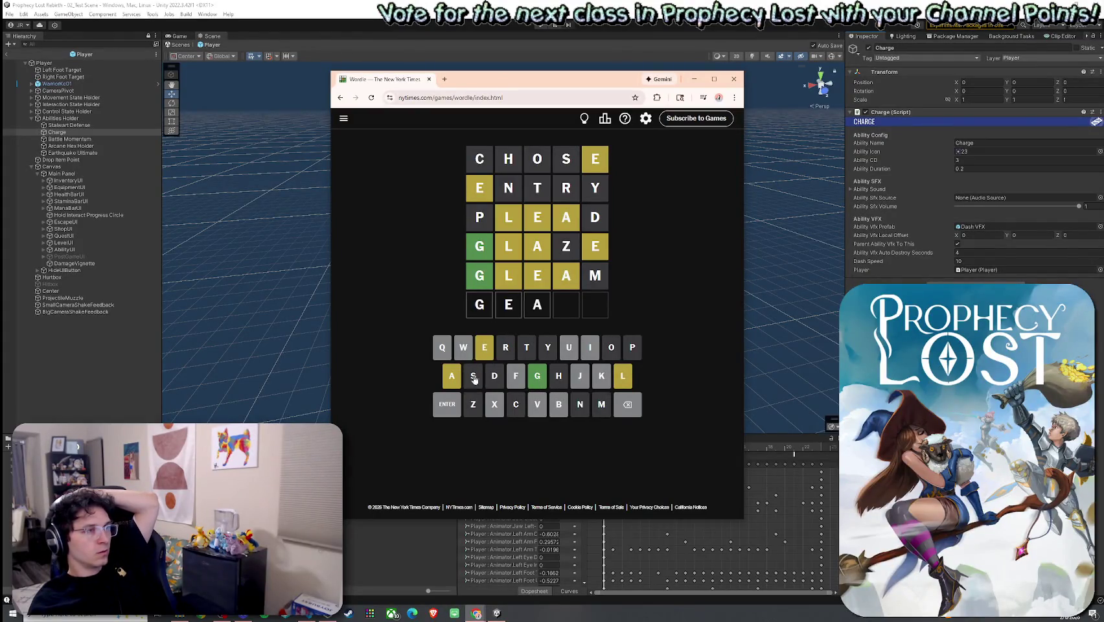
click(619, 379)
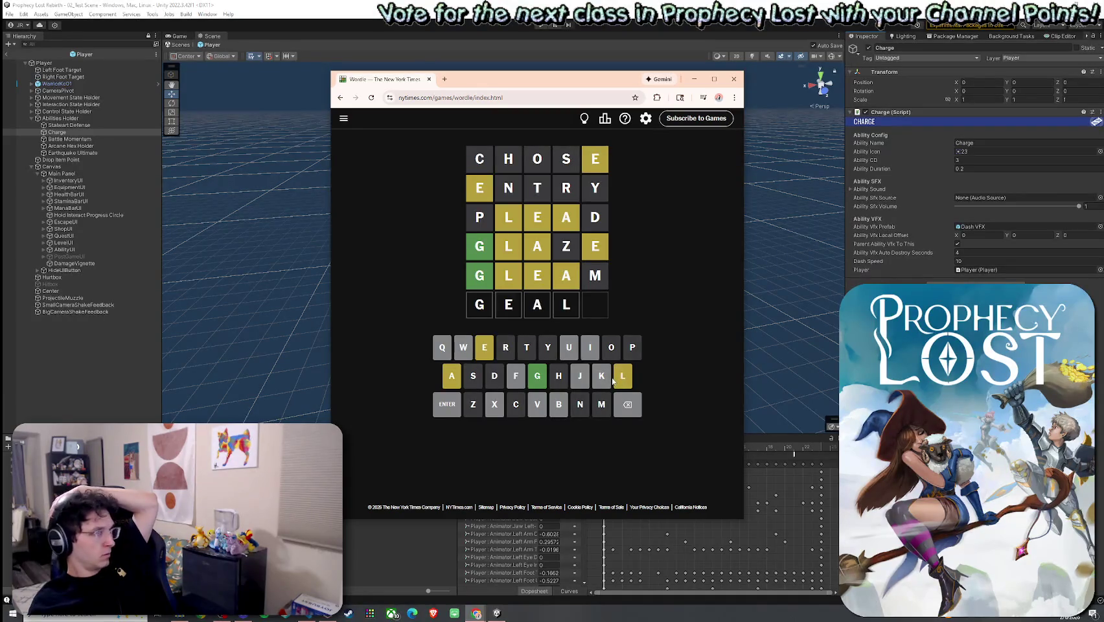
click(627, 403)
click(627, 403)
click(621, 383)
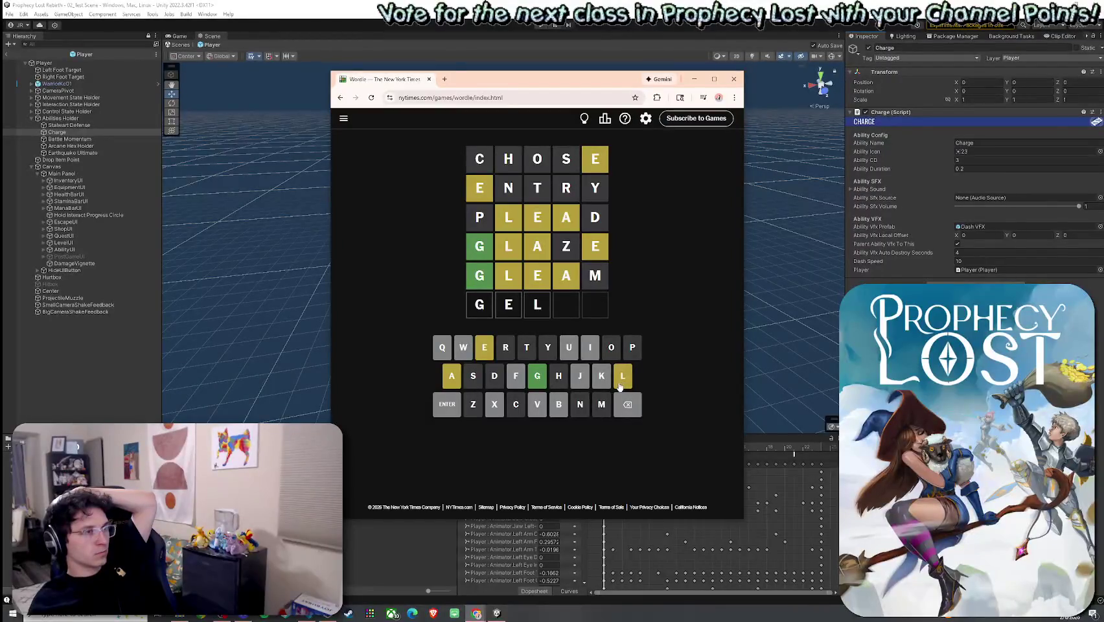
click(455, 378)
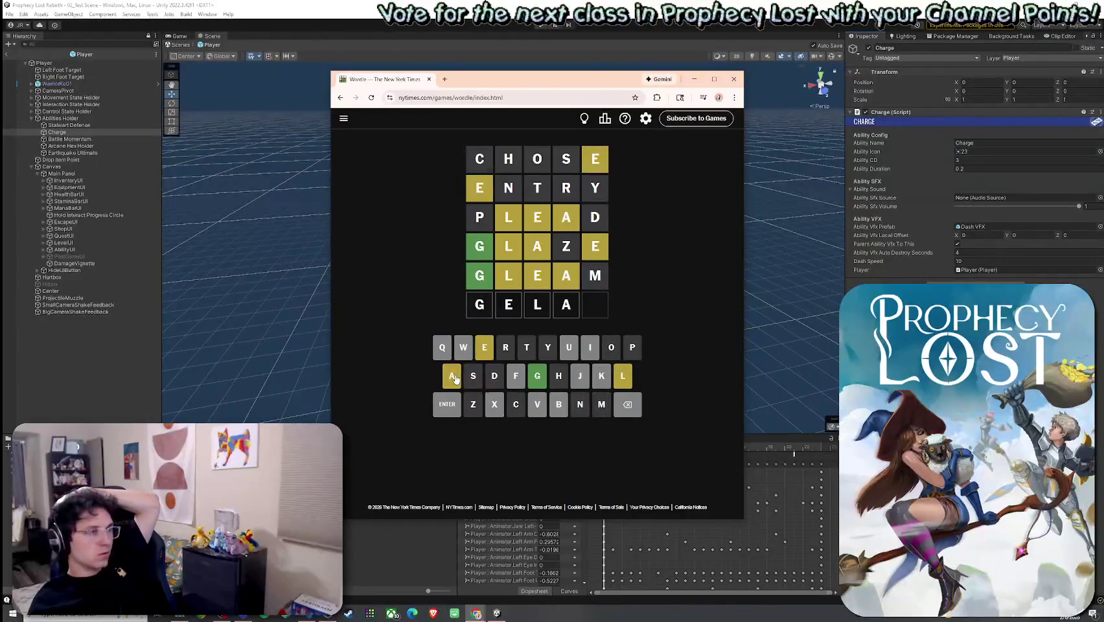
double_click(614, 402)
click(456, 380)
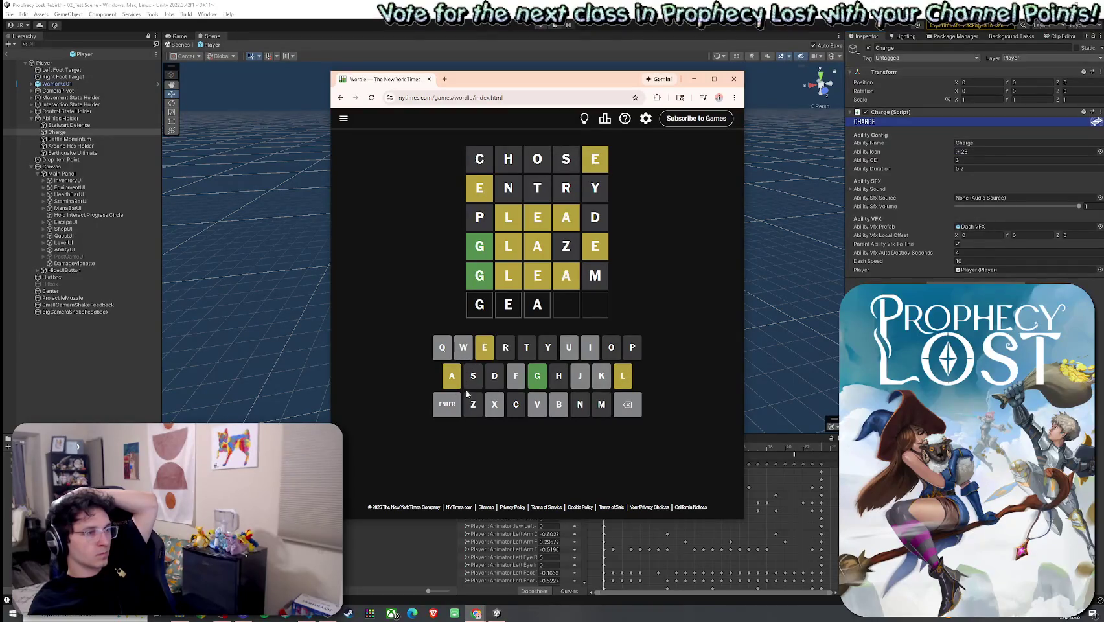
Rebuild GALE, clear the sixth row completely, and move the Wordle window off-screen
click(627, 405)
click(627, 404)
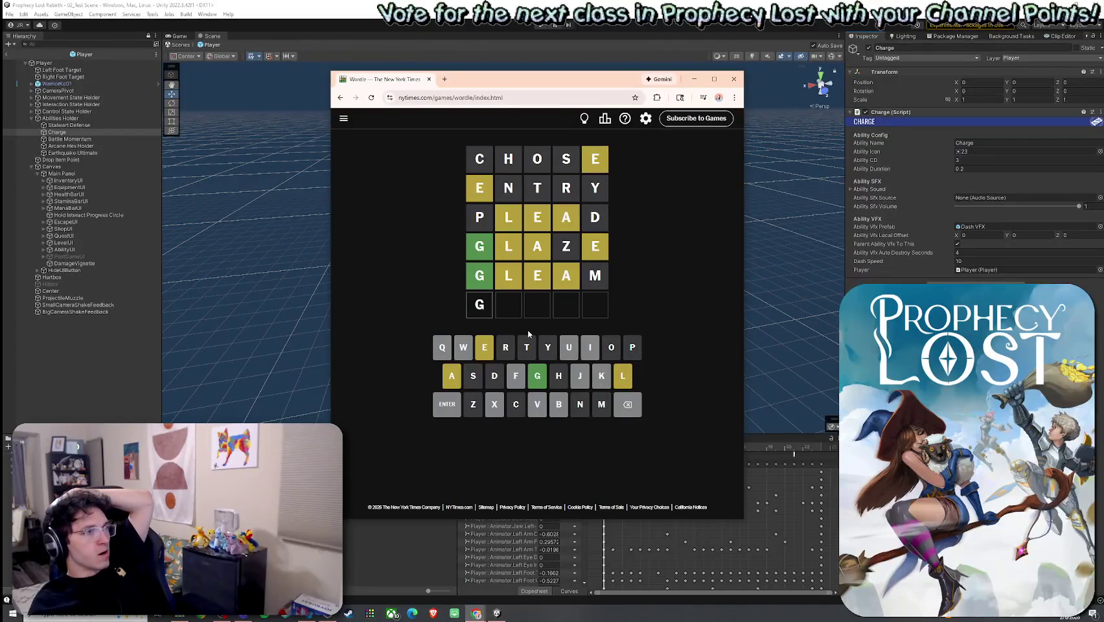
click(452, 376)
click(622, 377)
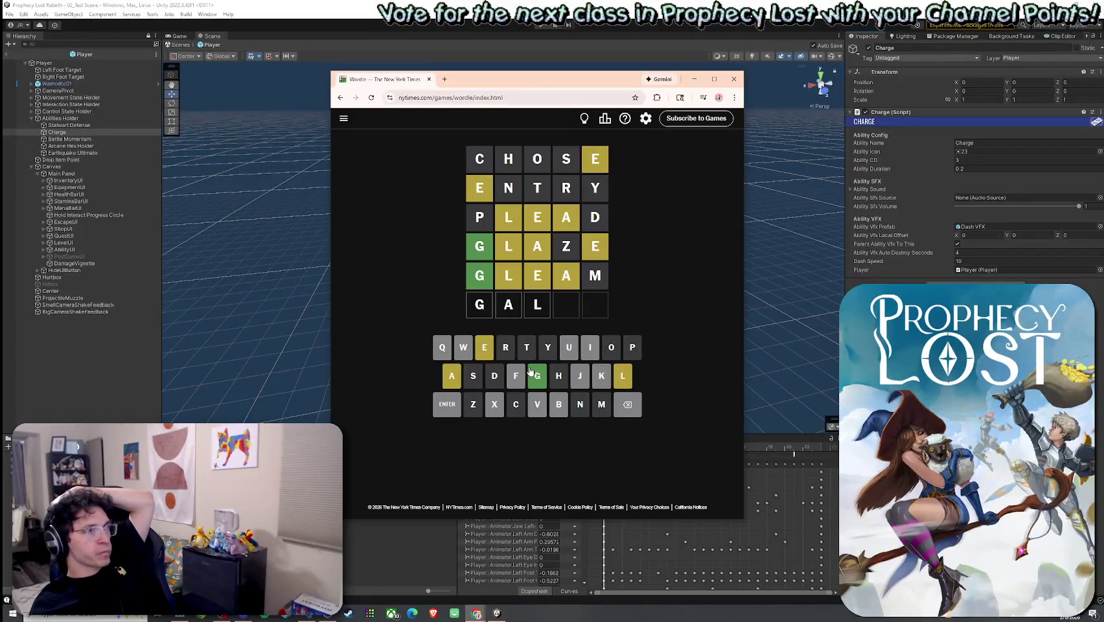
click(487, 351)
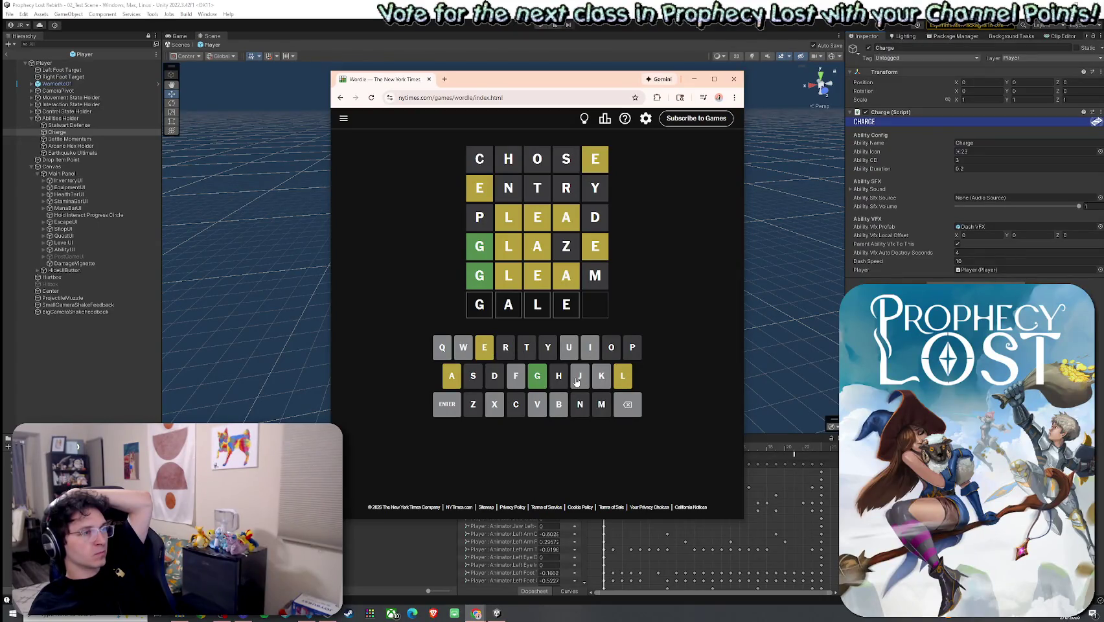
click(487, 351)
click(632, 406)
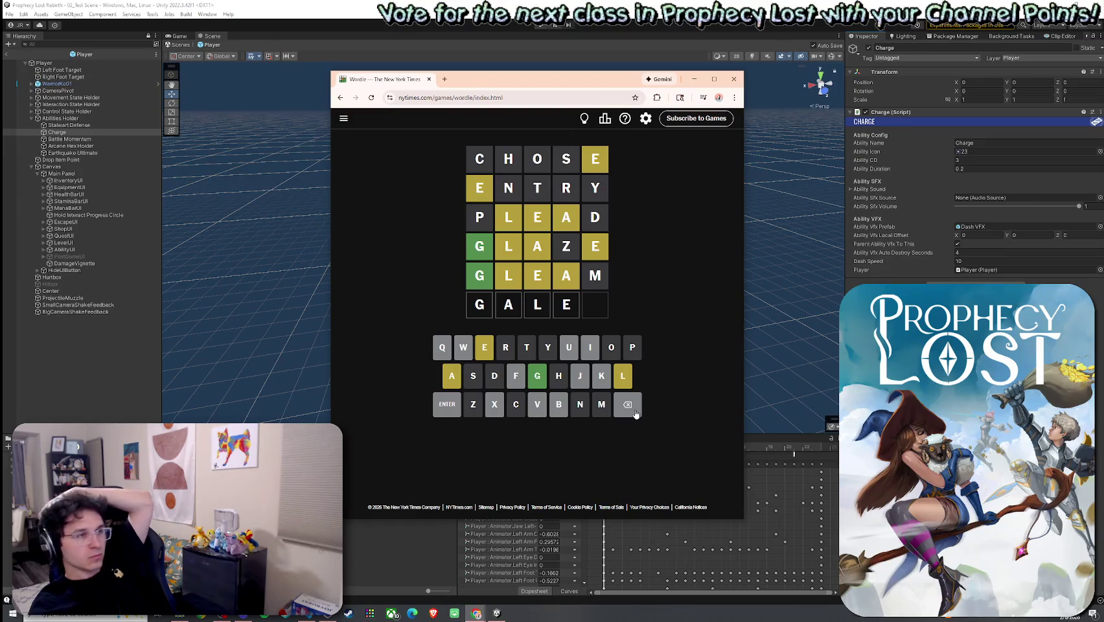
click(628, 408)
click(627, 408)
click(628, 408)
click(628, 408)
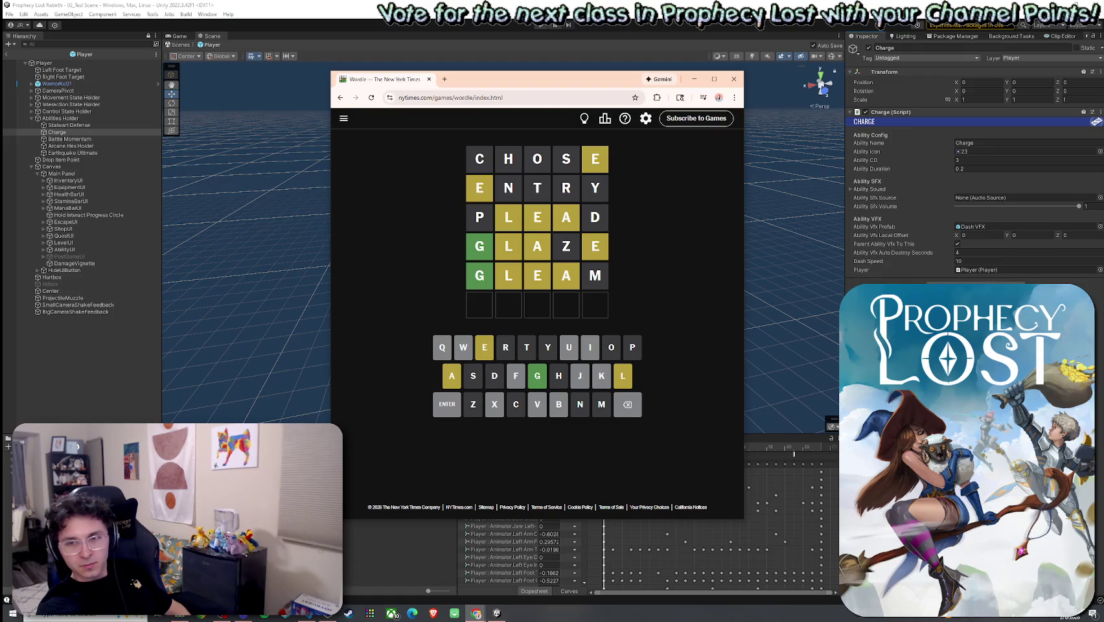
drag(551, 79, 1101, 79)
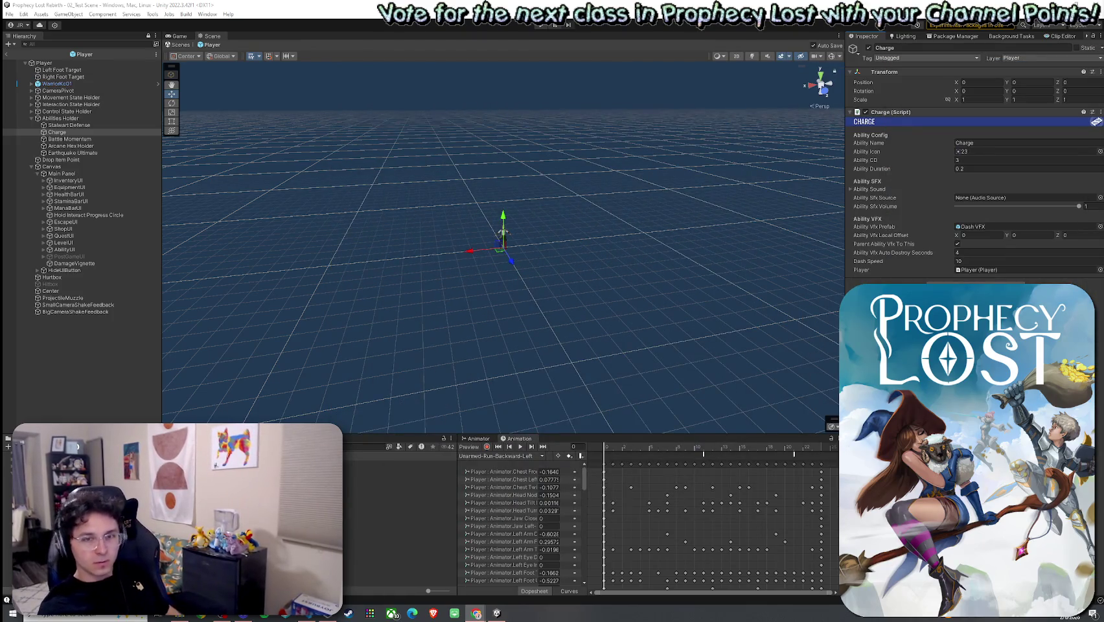
Open 02_Test Scene from the File menu and save it
click(10, 14)
click(162, 43)
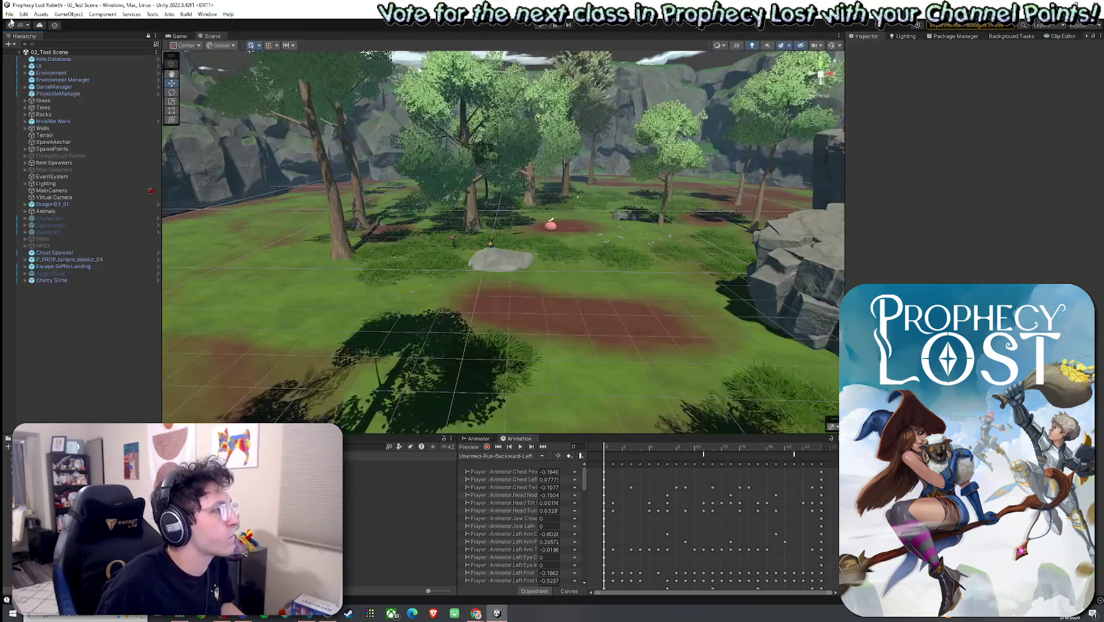
click(9, 14)
click(25, 49)
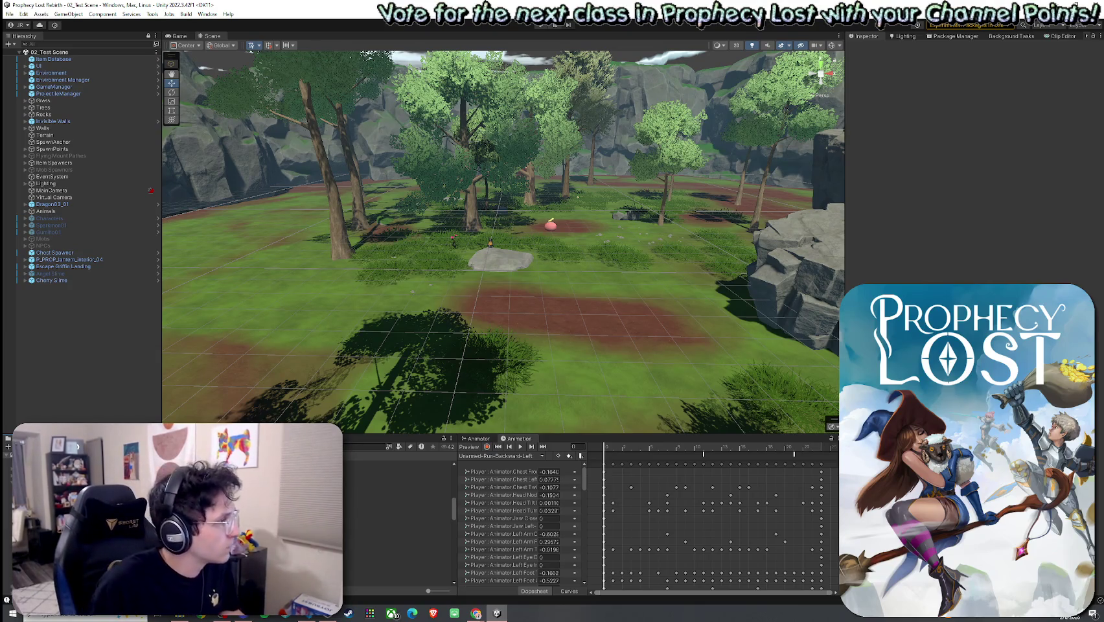
Raise the Project panel, search the assets for mobAI, and select the Mob AI script
drag(268, 435, 268, 397)
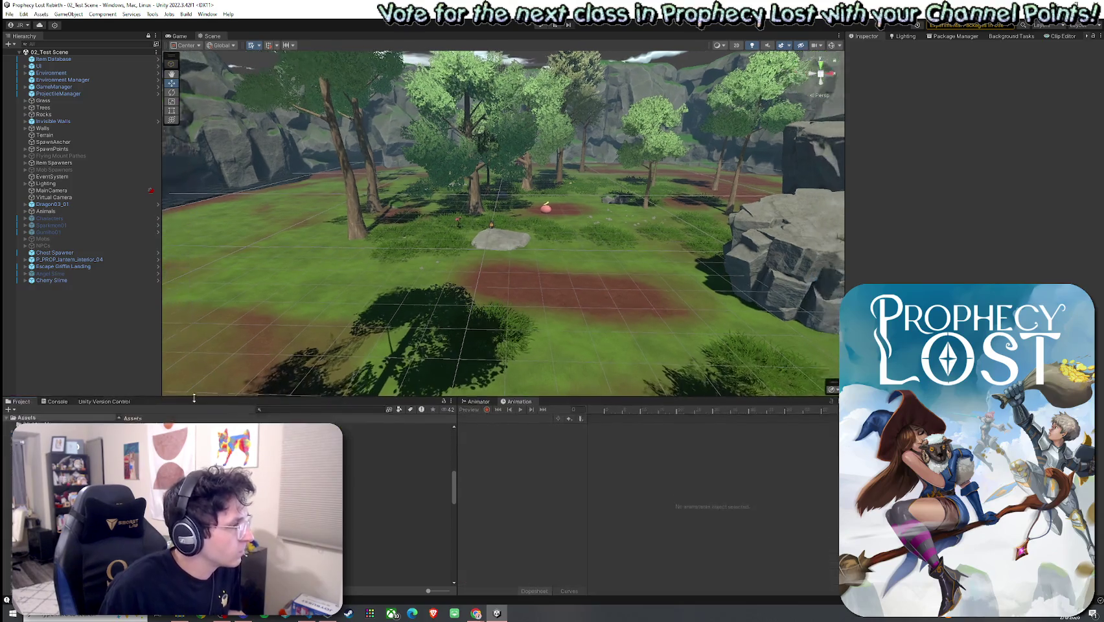
click(267, 409)
text(mobAI)
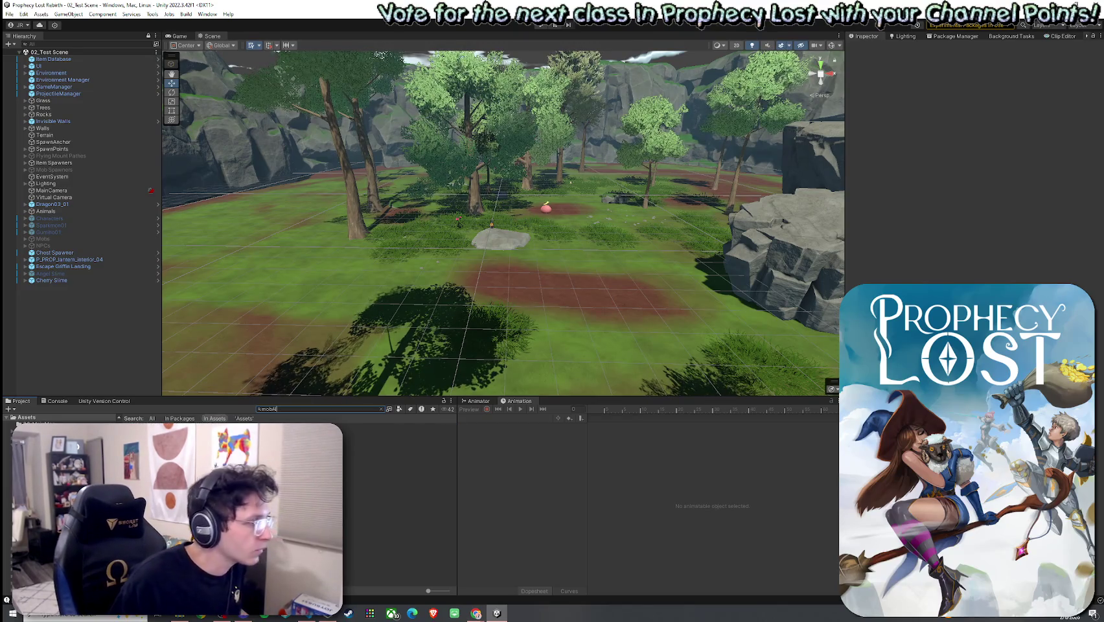
click(399, 426)
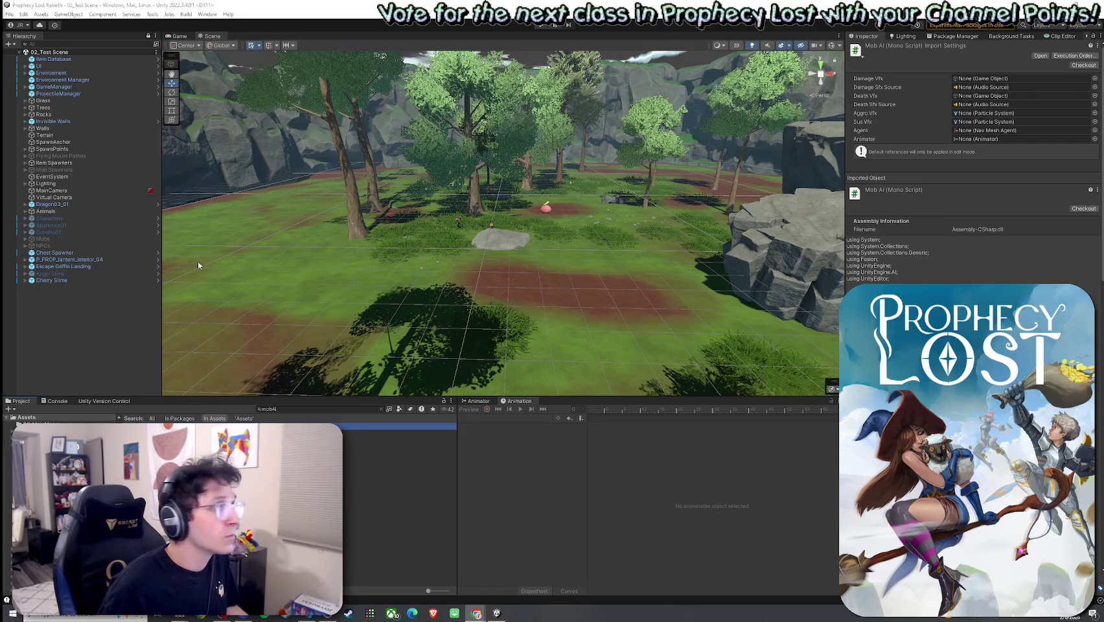
Replace the search with Charge and select the Charge script asset
click(130, 324)
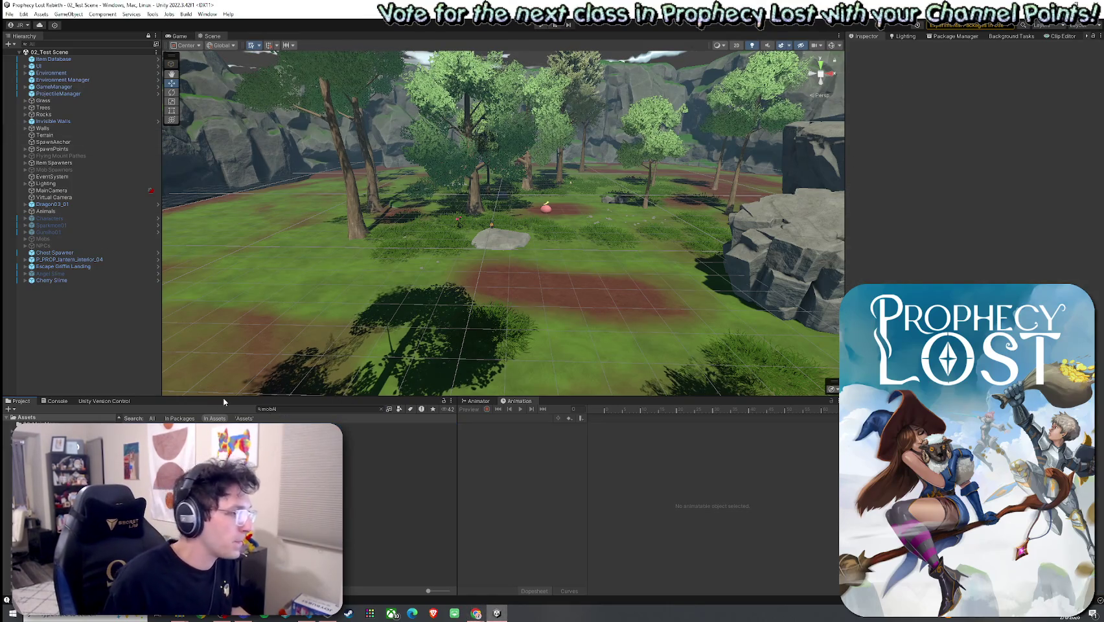
key(ctrl+f)
text(Charge)
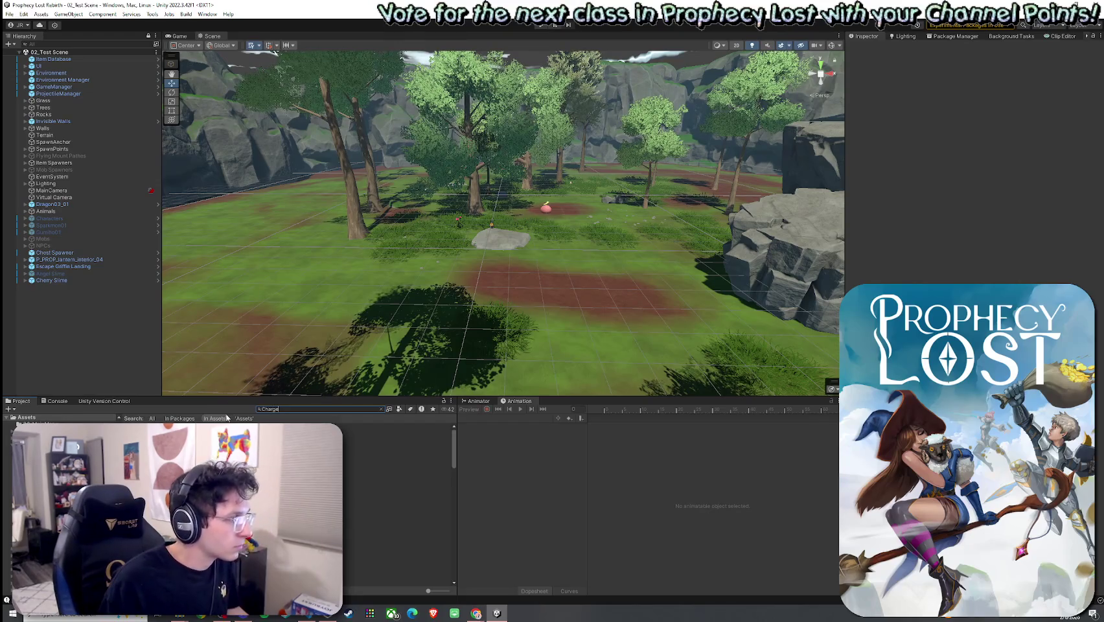
click(397, 474)
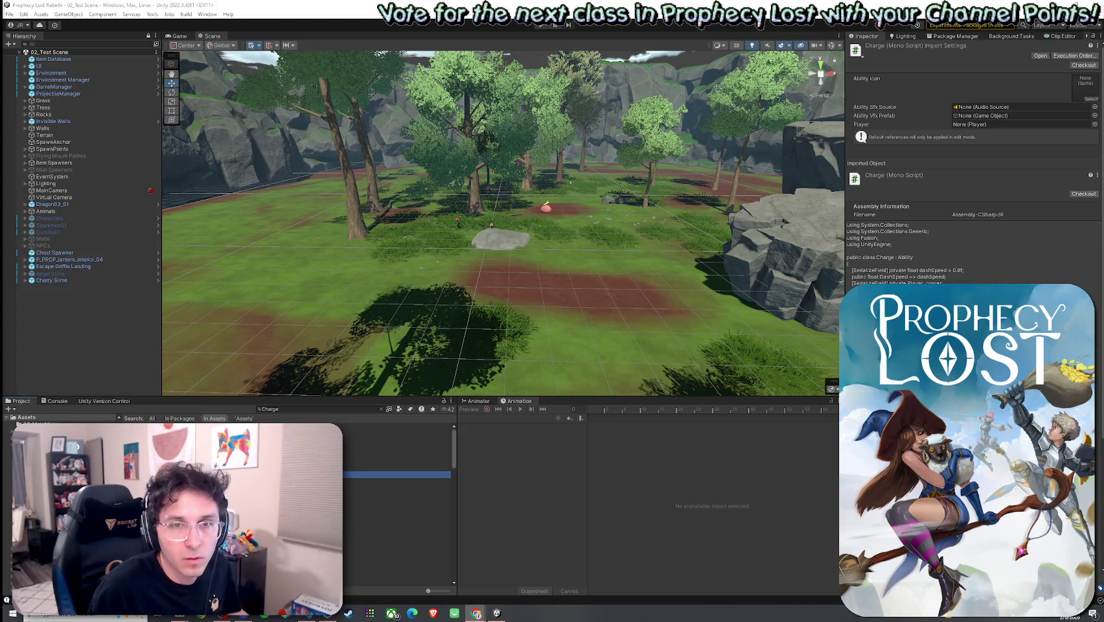
Alt+Tab to the Chrome window playing the YouTube Short
key(alt+Tab)
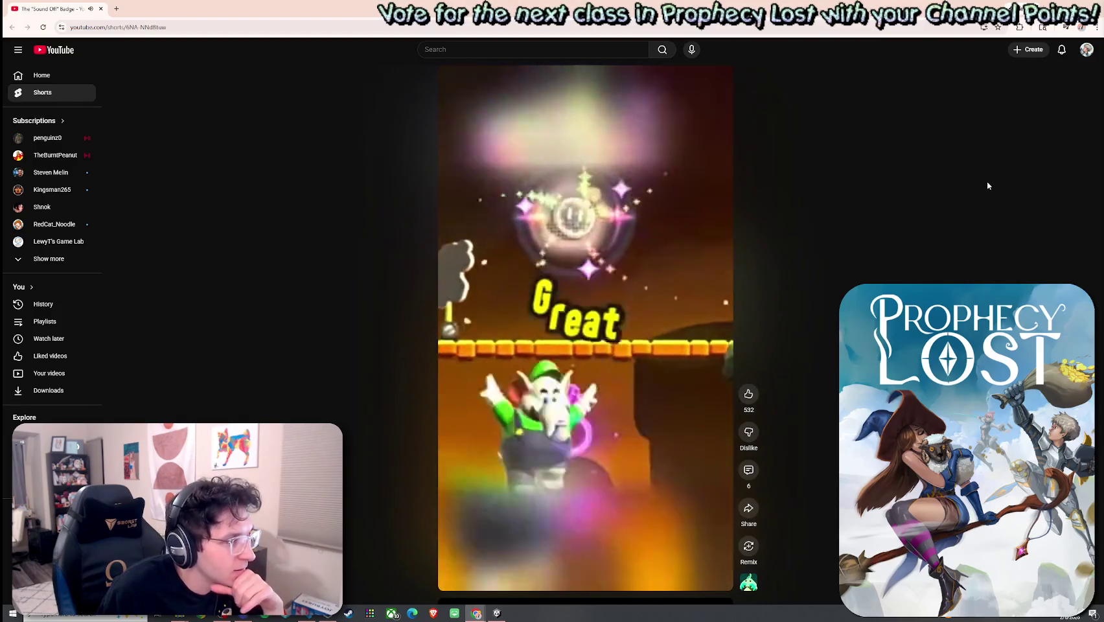
Pause the YouTube Short and switch back to the Unity Editor
click(633, 236)
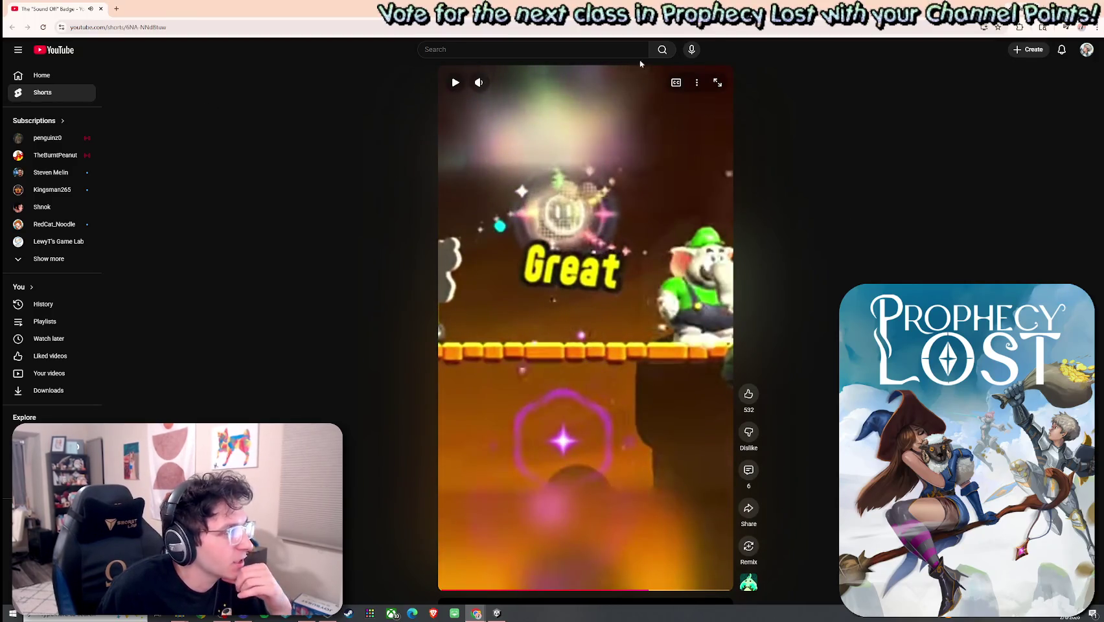
key(alt+Tab)
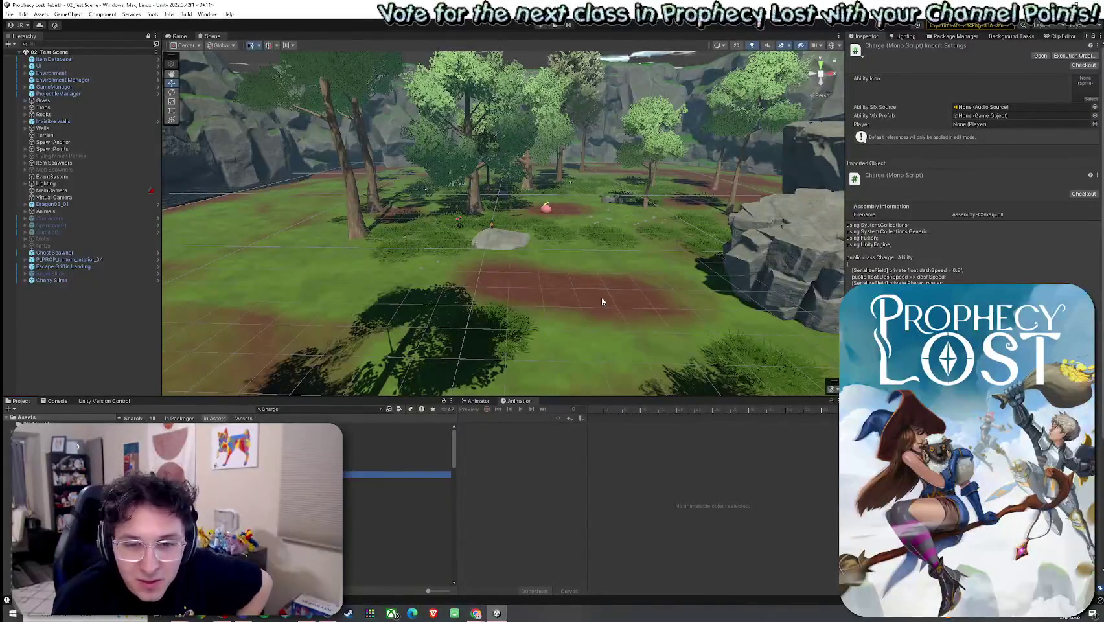
Replace the Project search term Charge with 'Player Prefab'
key(alt+Tab)
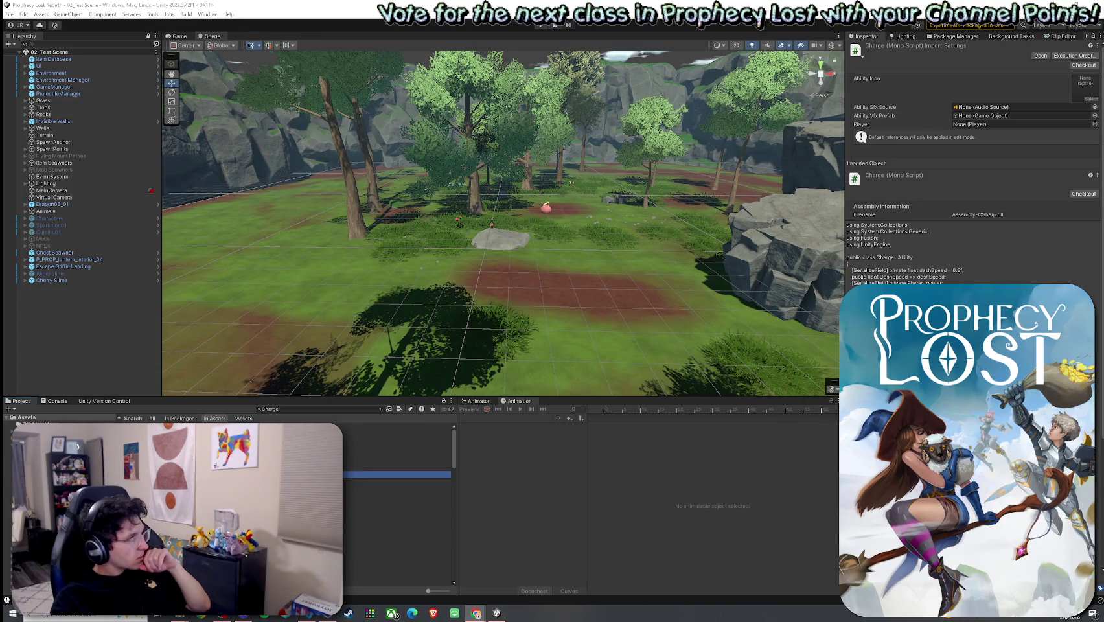
click(10, 13)
click(9, 14)
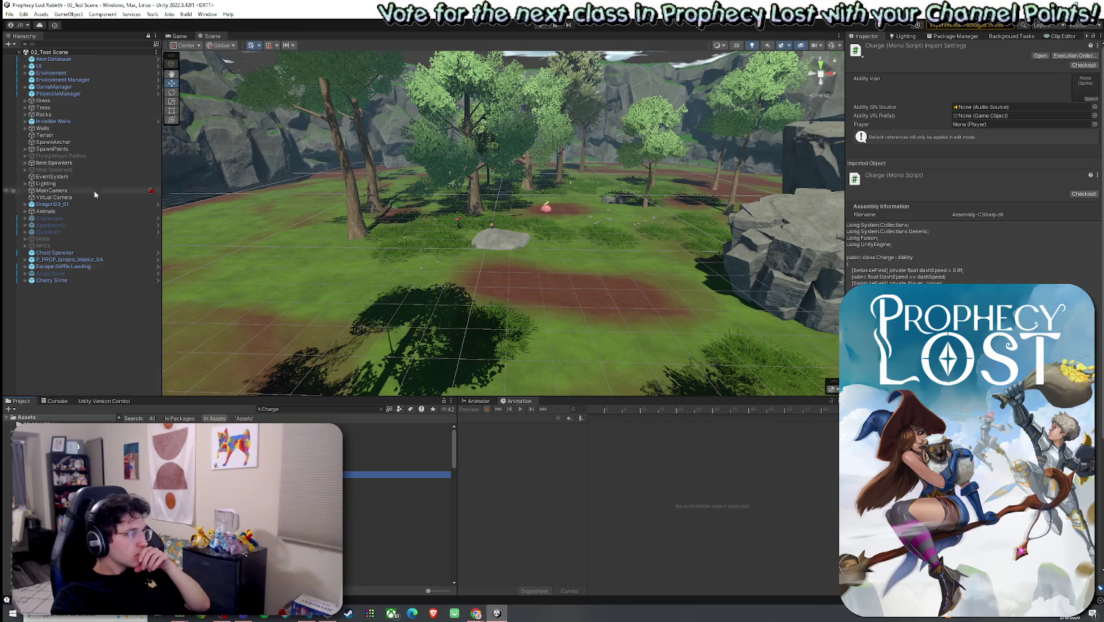
key(ctrl+f)
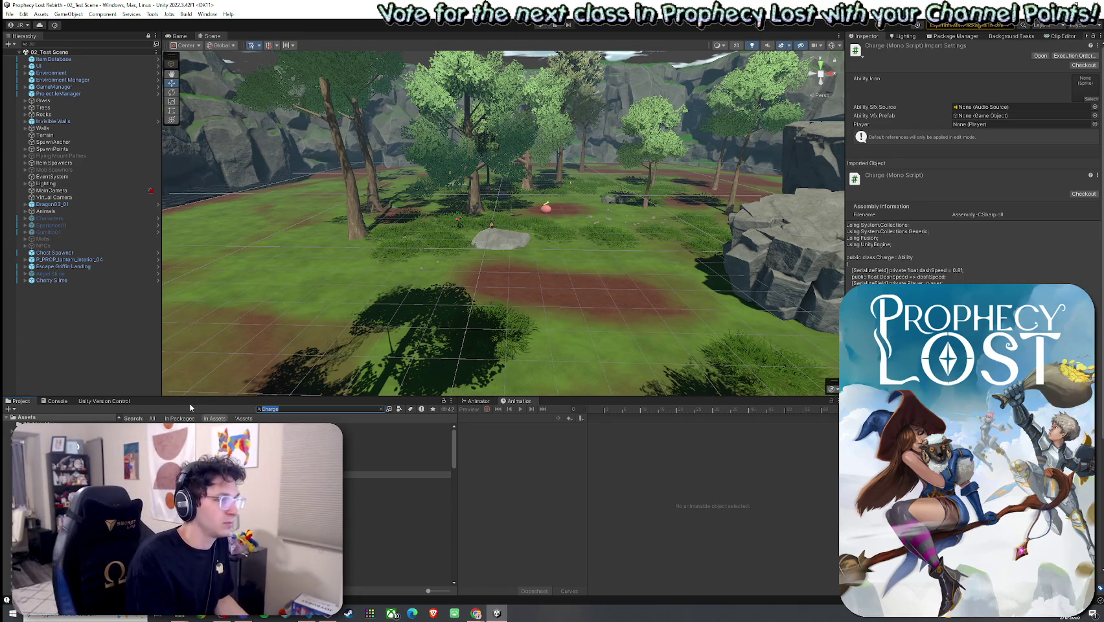
text(Player Prefab)
Open the warrior Player prefab, inspect Charge and DamageVignette, and ping the DamageVignetteVFX script
double_click(195, 426)
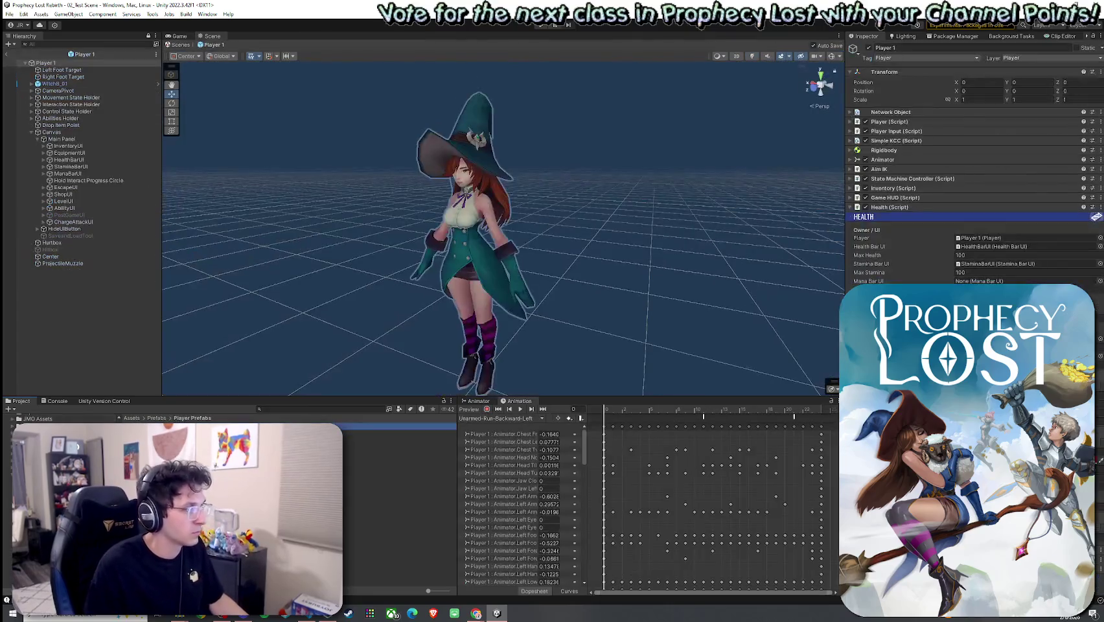
double_click(195, 433)
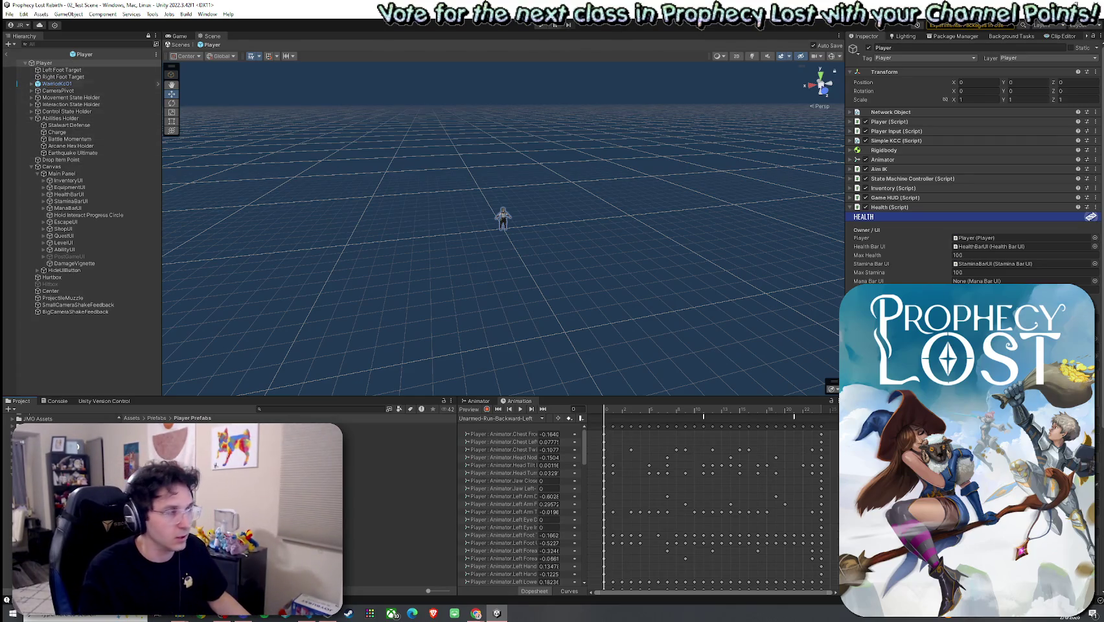
click(57, 132)
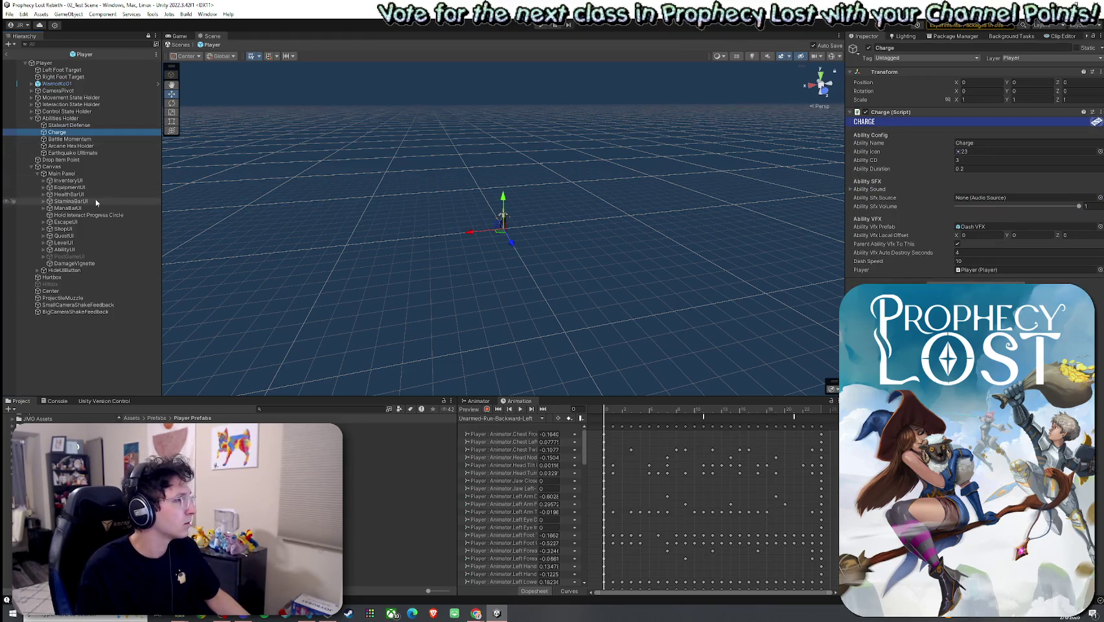
click(75, 263)
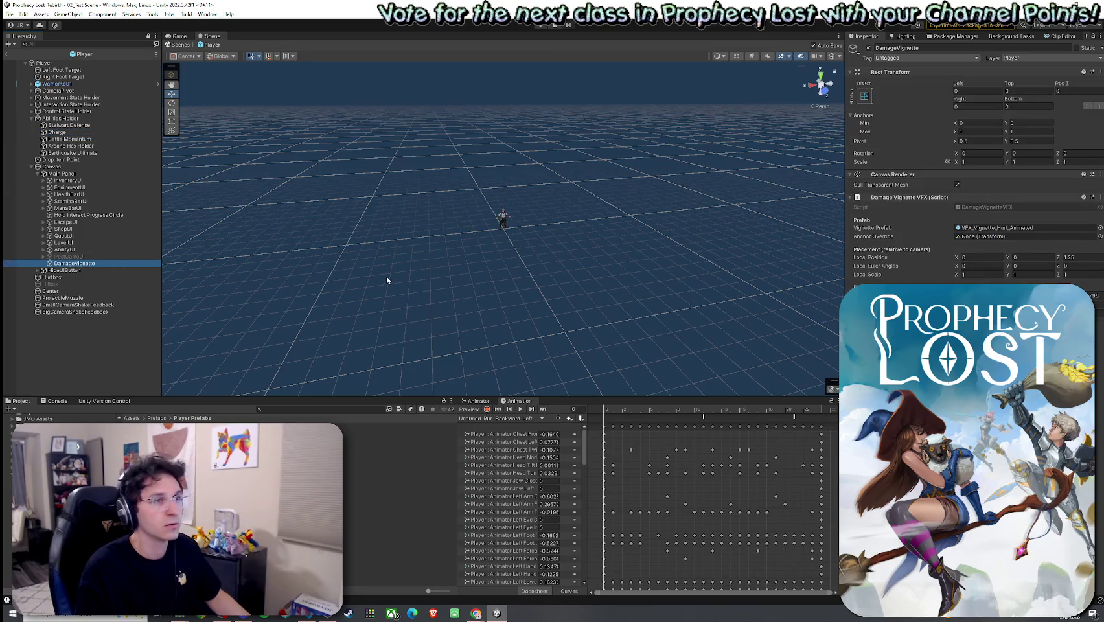
click(994, 207)
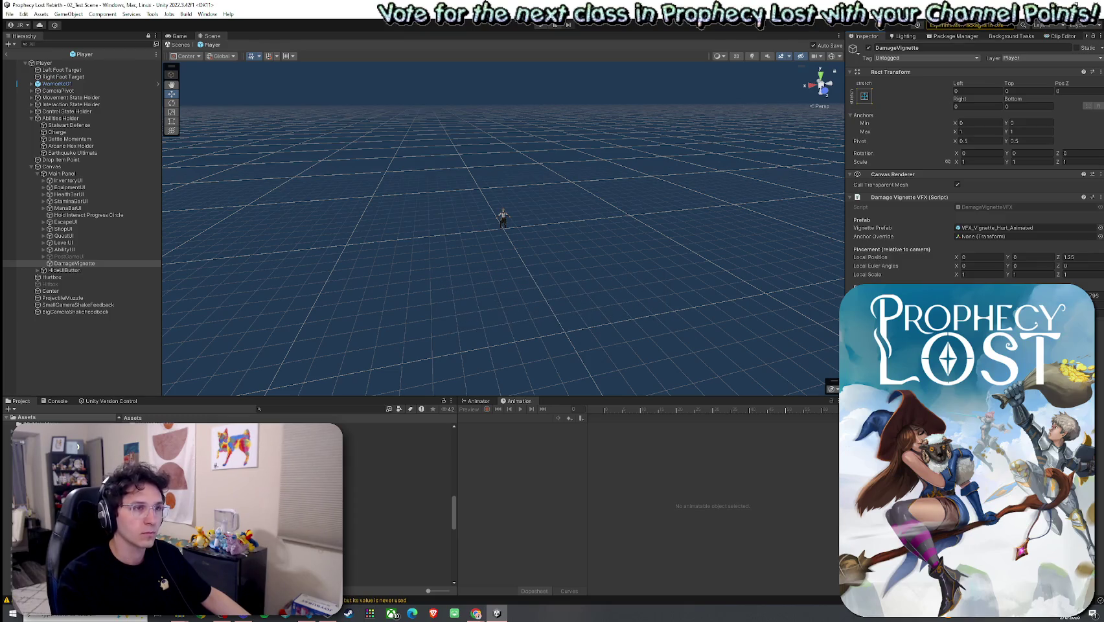
Reselect DamageVignette and Charge, check the empty Speed Vignette Vfx slot, and open VFX_Klaus
click(97, 264)
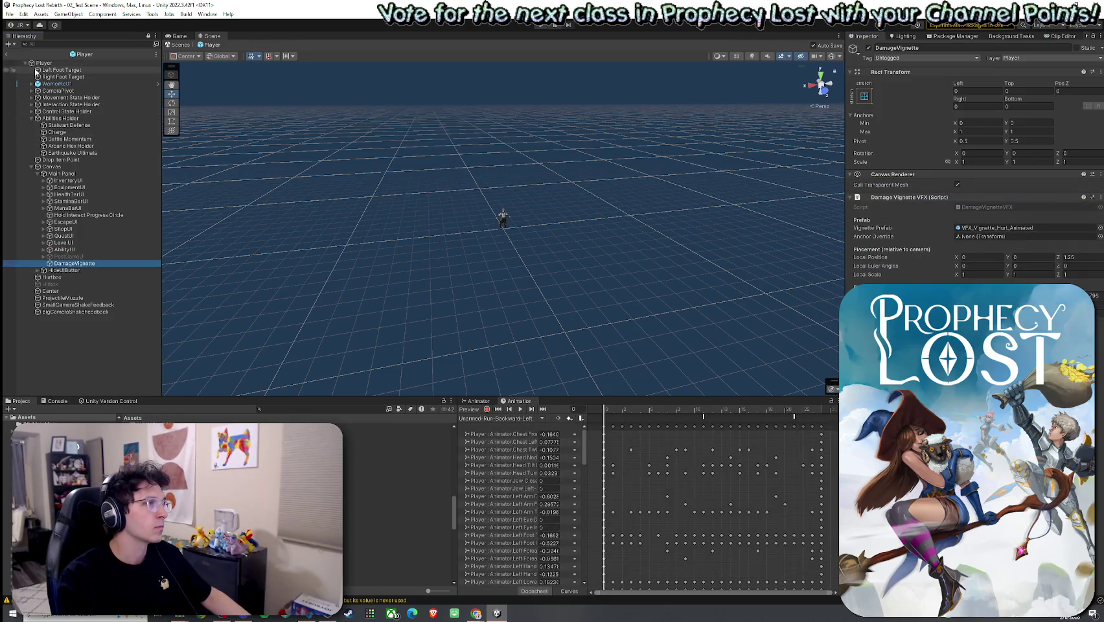
click(77, 133)
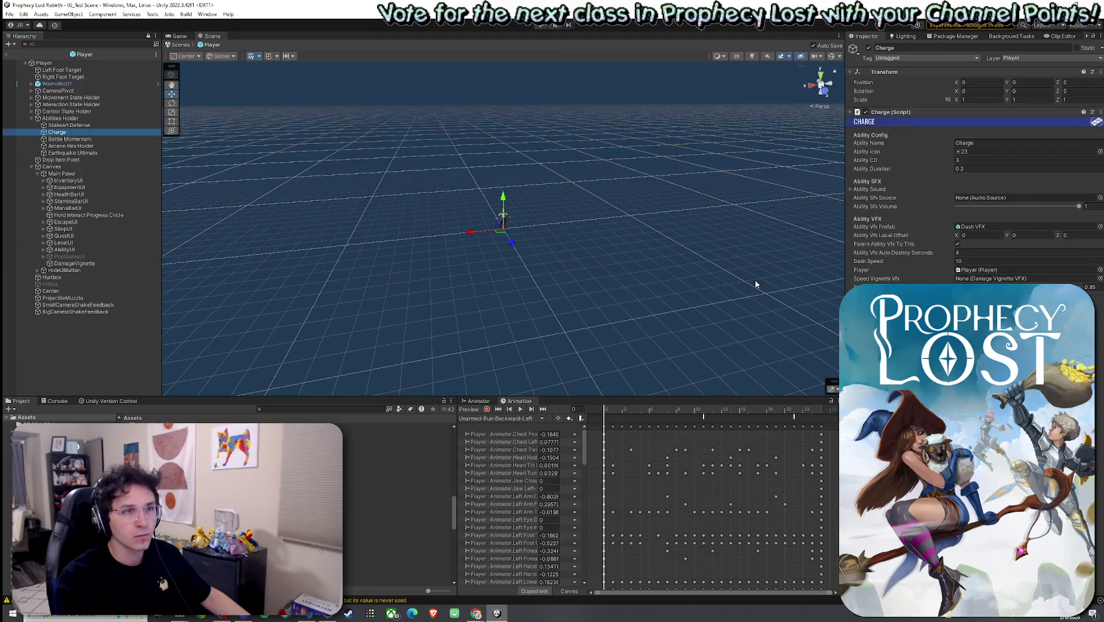
click(992, 278)
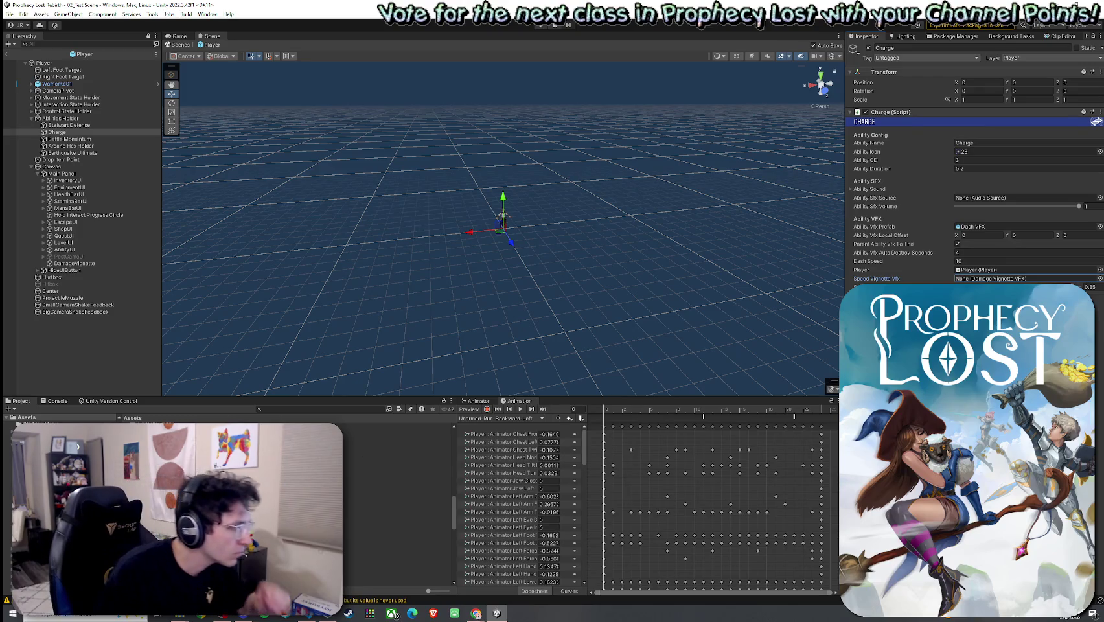
double_click(136, 431)
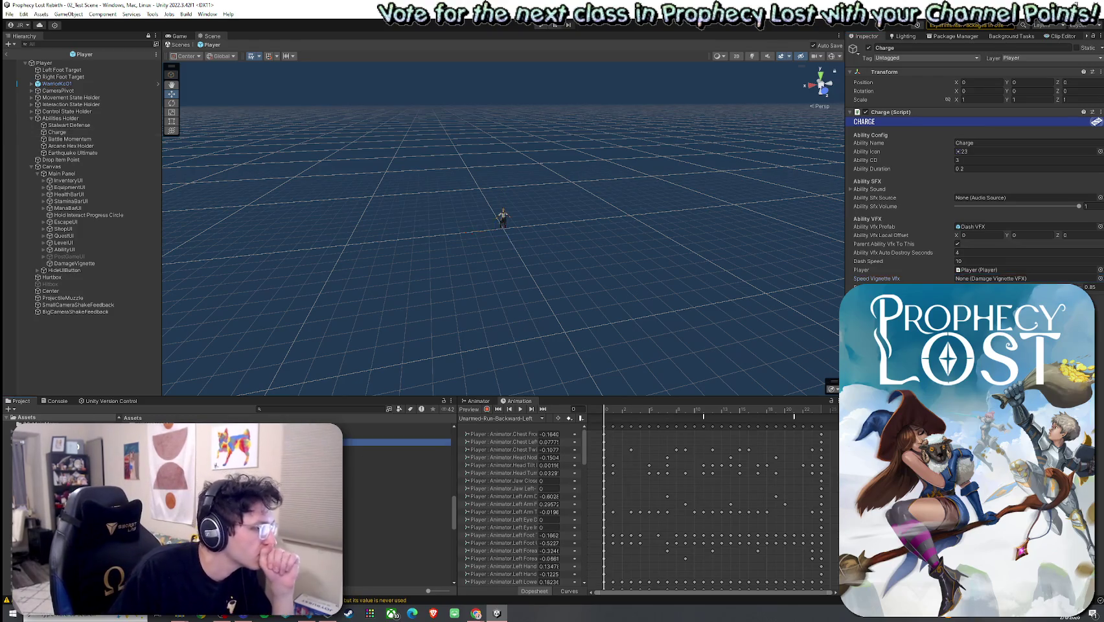
Browse Vefects > Vignette VFX URP > Vignettes > Speed > Prefabs and open VFX_Vignette_Speed
click(136, 418)
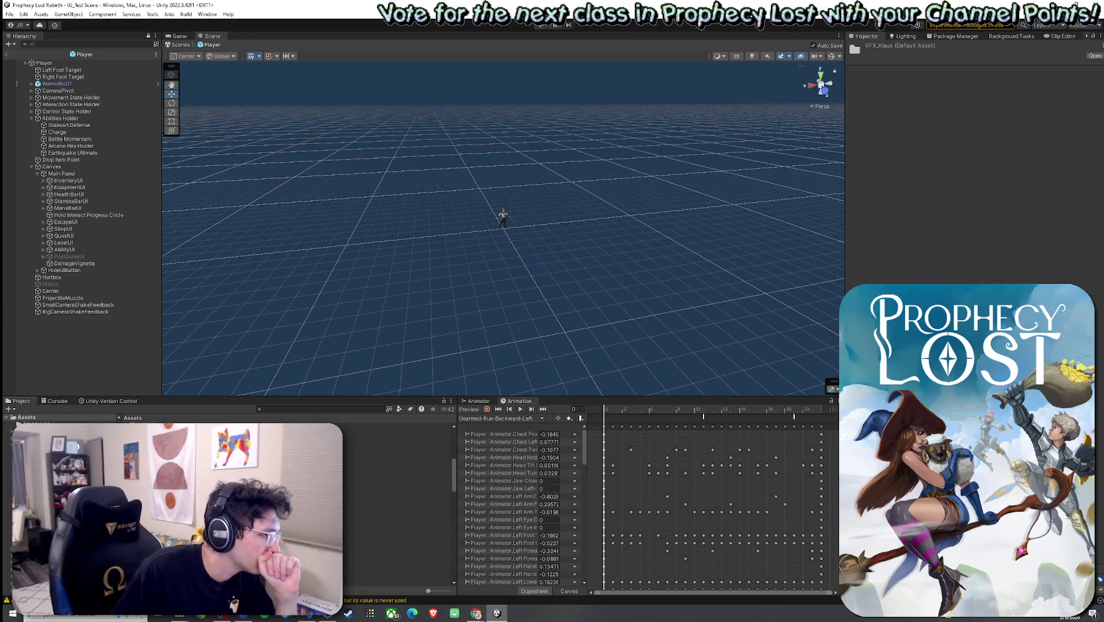
double_click(397, 575)
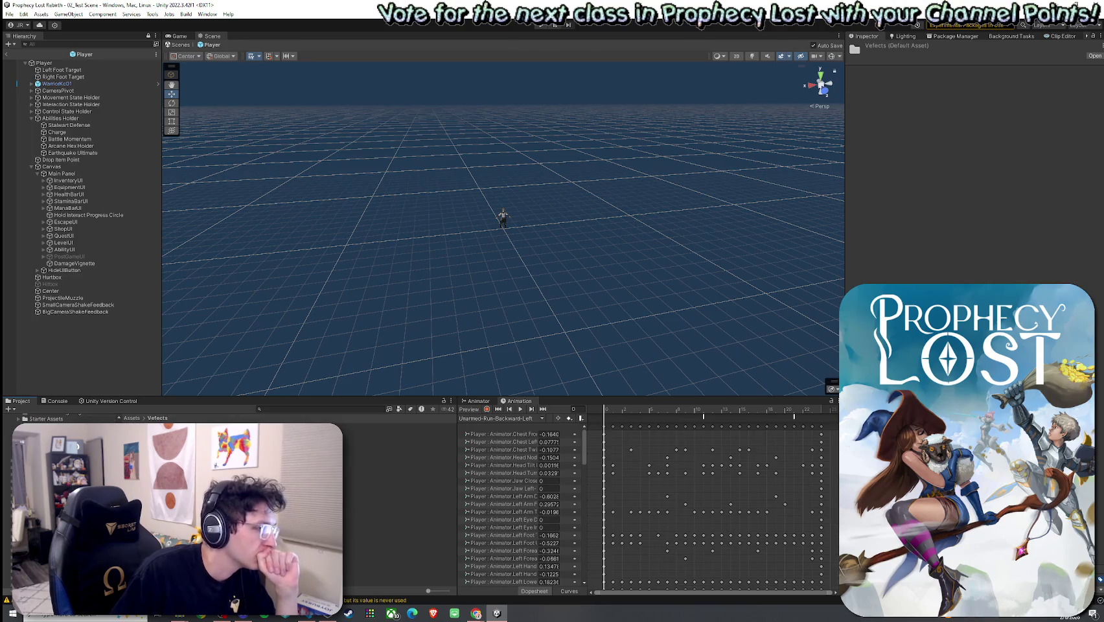
double_click(363, 448)
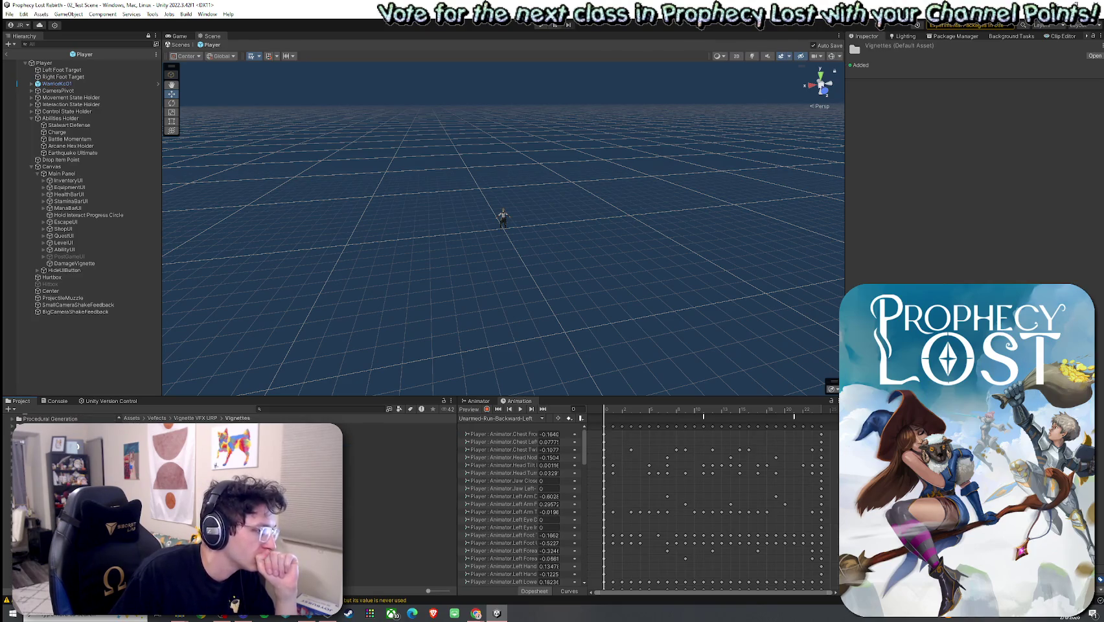
double_click(363, 447)
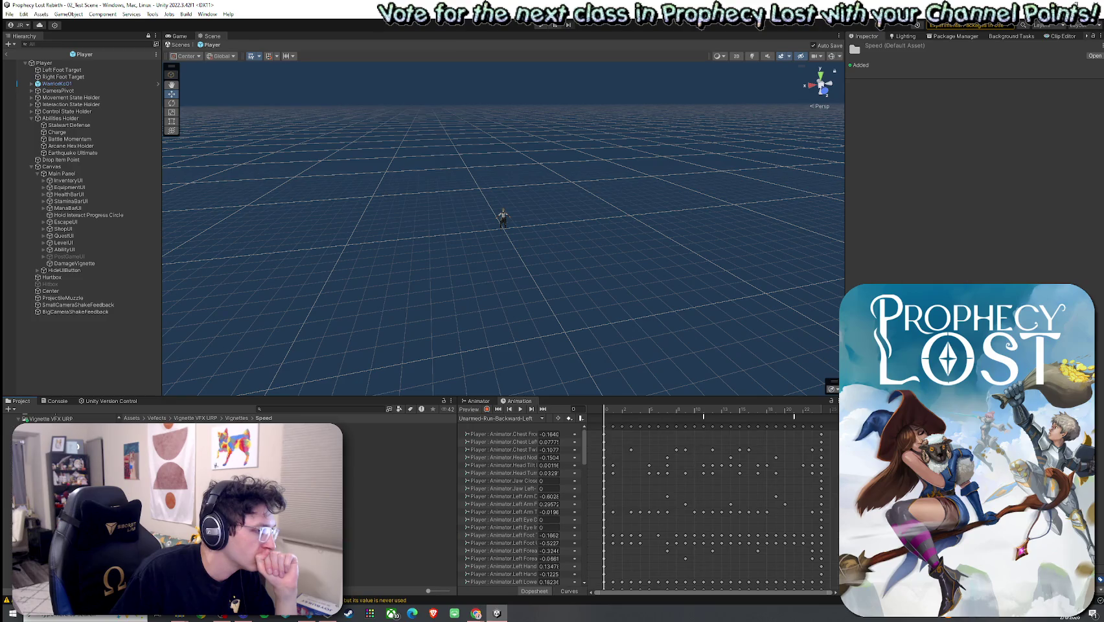
double_click(363, 433)
double_click(363, 427)
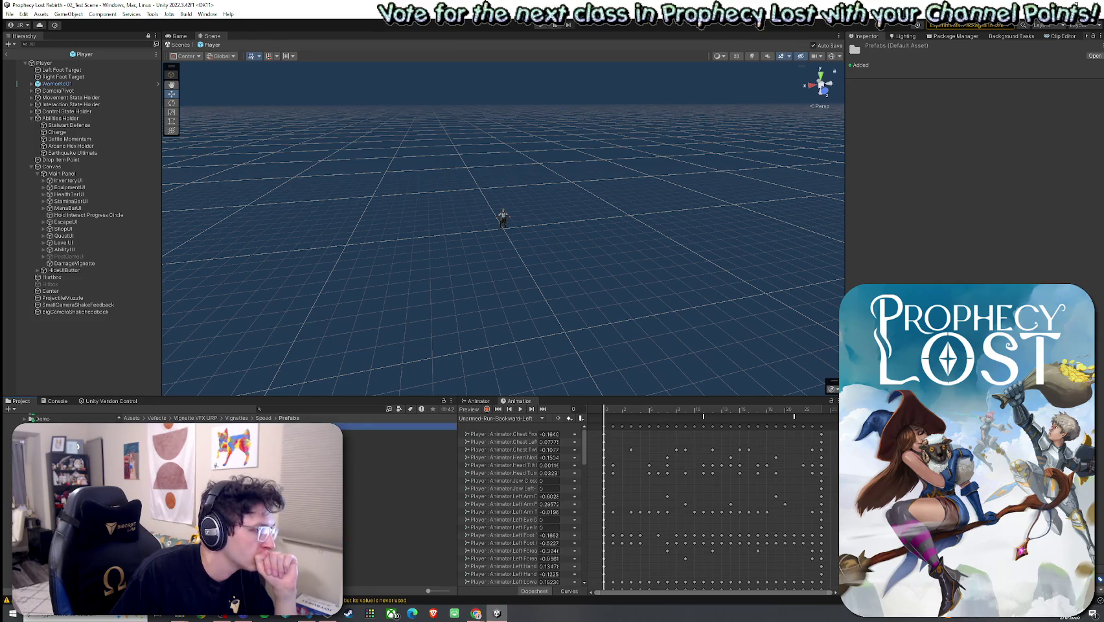
Frame and replay the speed-line particles, then compare them with VFX_Vignette_Speed_Animated
double_click(69, 62)
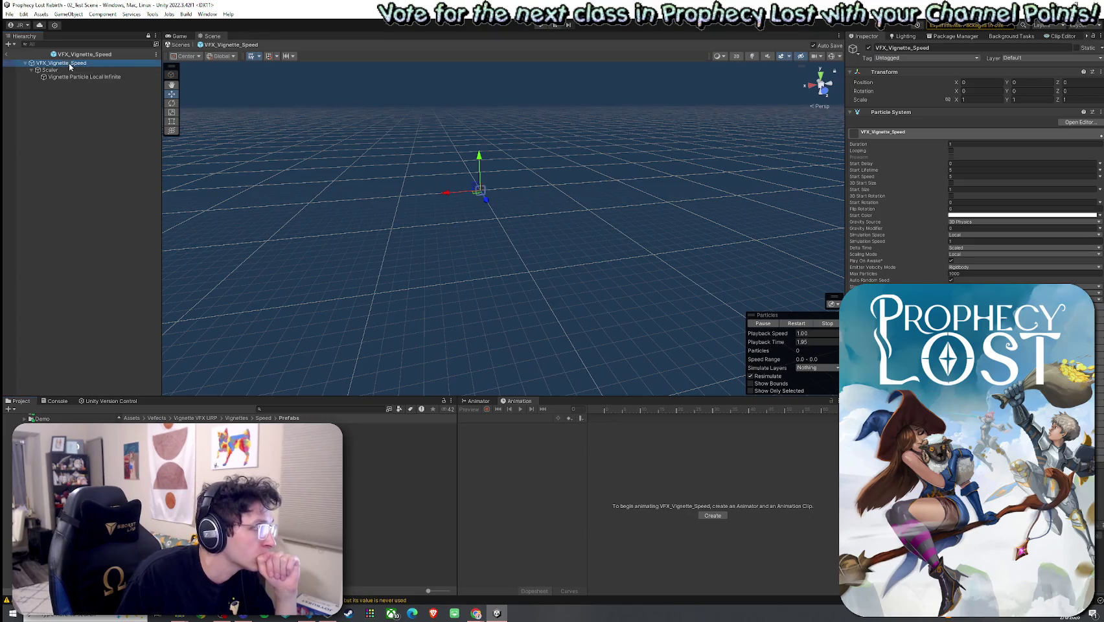
click(825, 332)
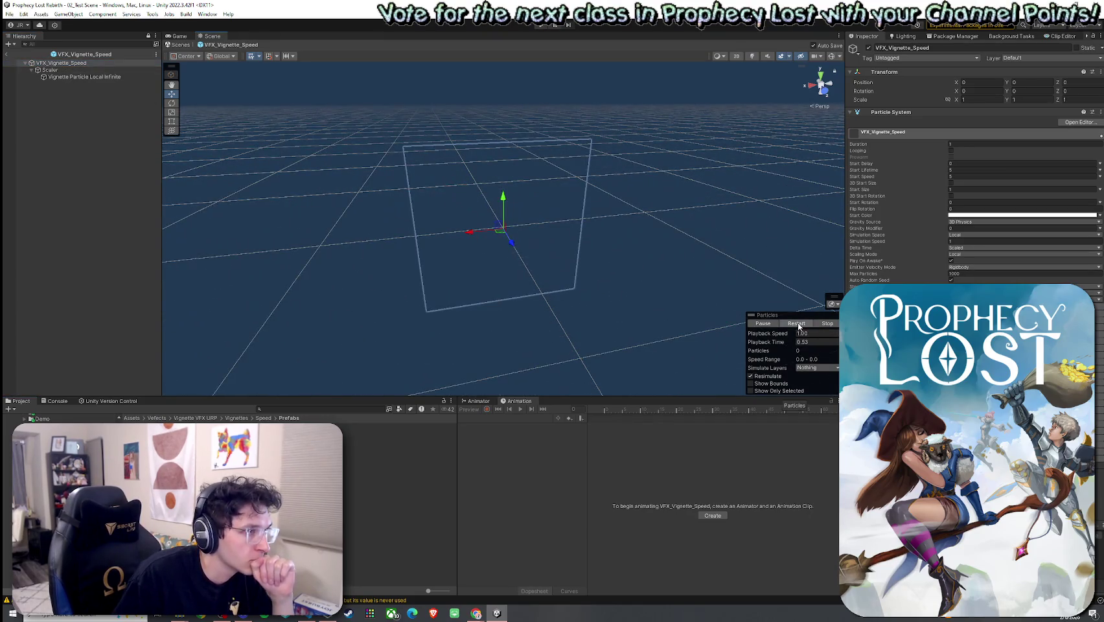
click(796, 323)
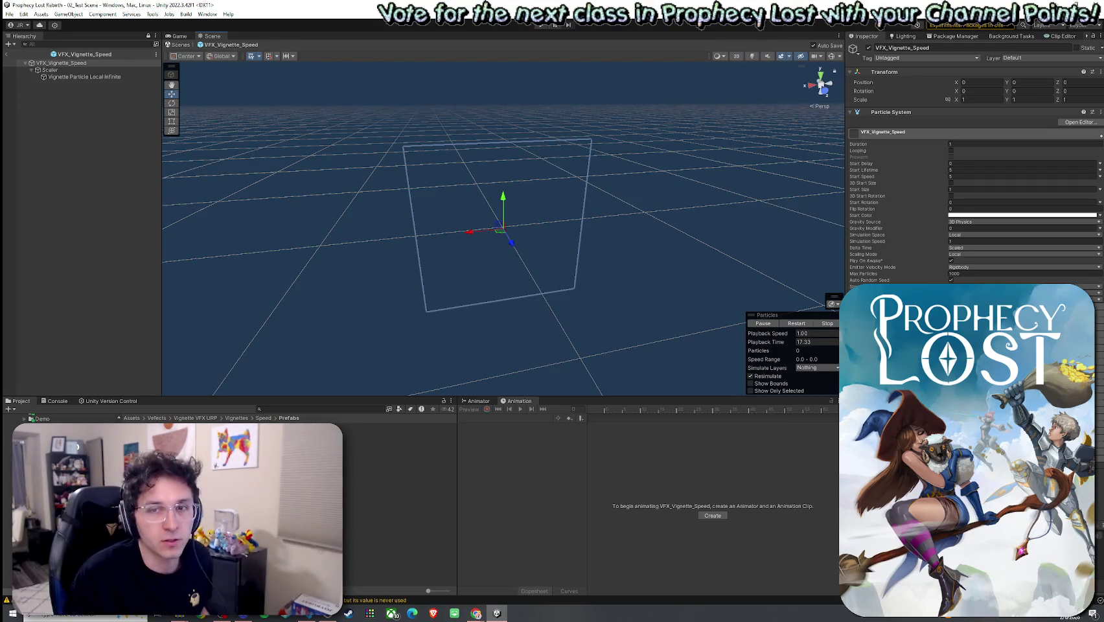
double_click(175, 447)
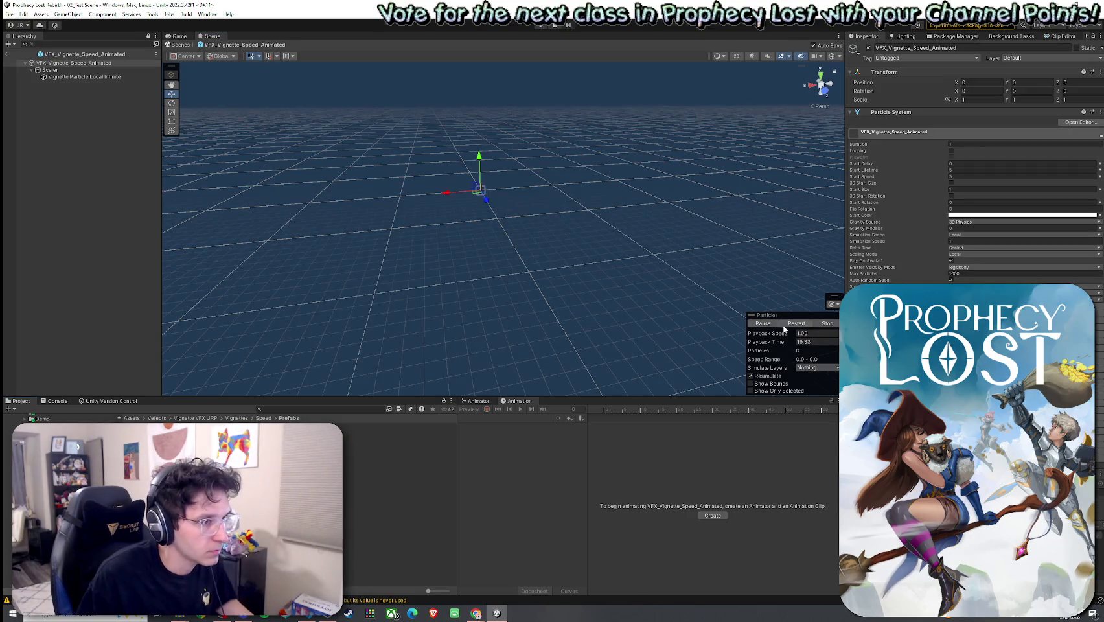
double_click(83, 62)
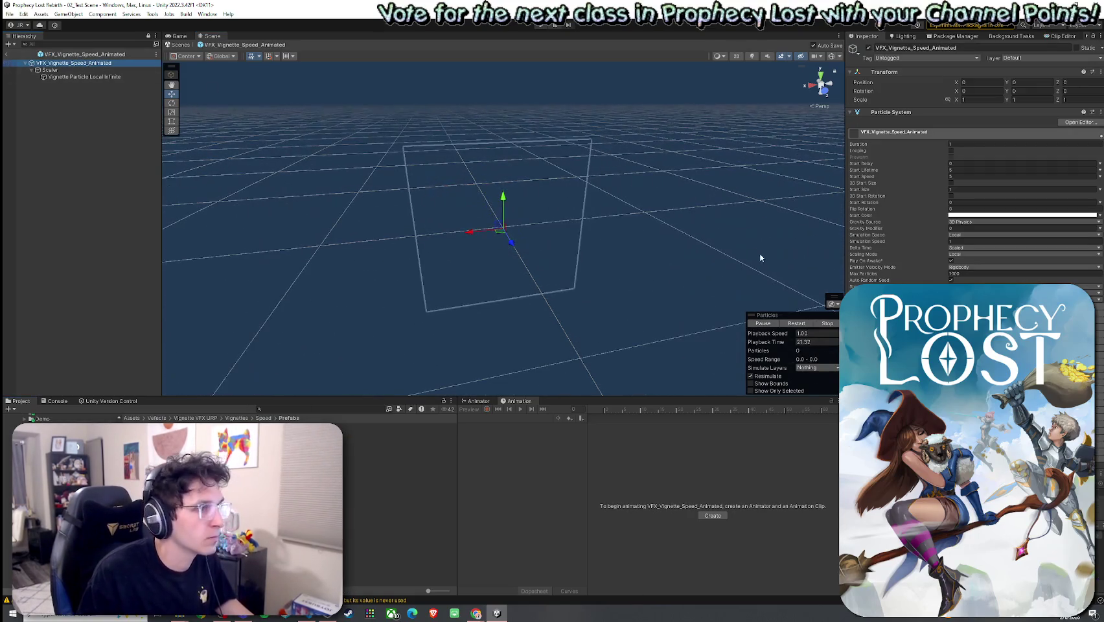
mouse_move(759, 276)
mouse_down()
mouse_move(784, 281)
mouse_move(340, 274)
mouse_move(655, 340)
mouse_up()
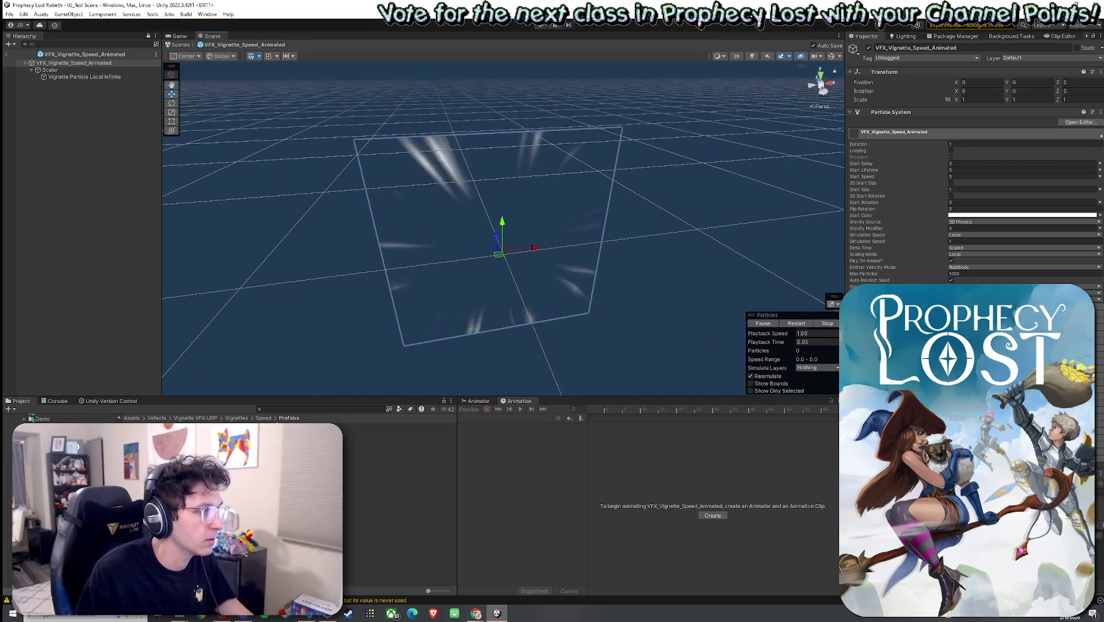
mouse_move(789, 324)
mouse_down()
mouse_move(770, 279)
mouse_move(453, 311)
mouse_move(339, 308)
mouse_up()
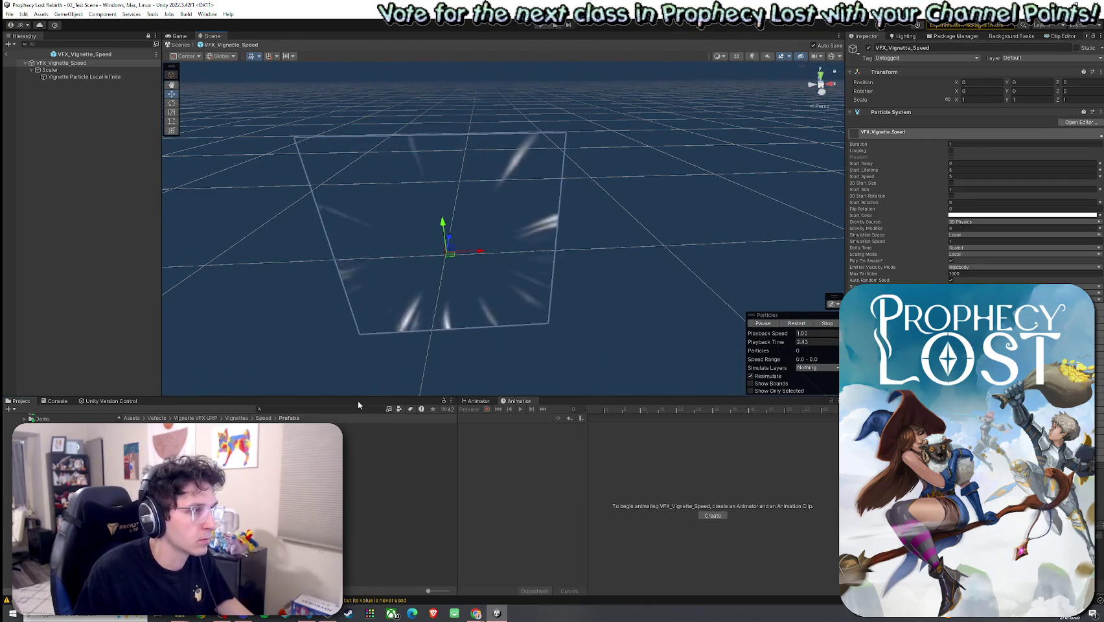
double_click(292, 453)
drag(583, 311, 603, 323)
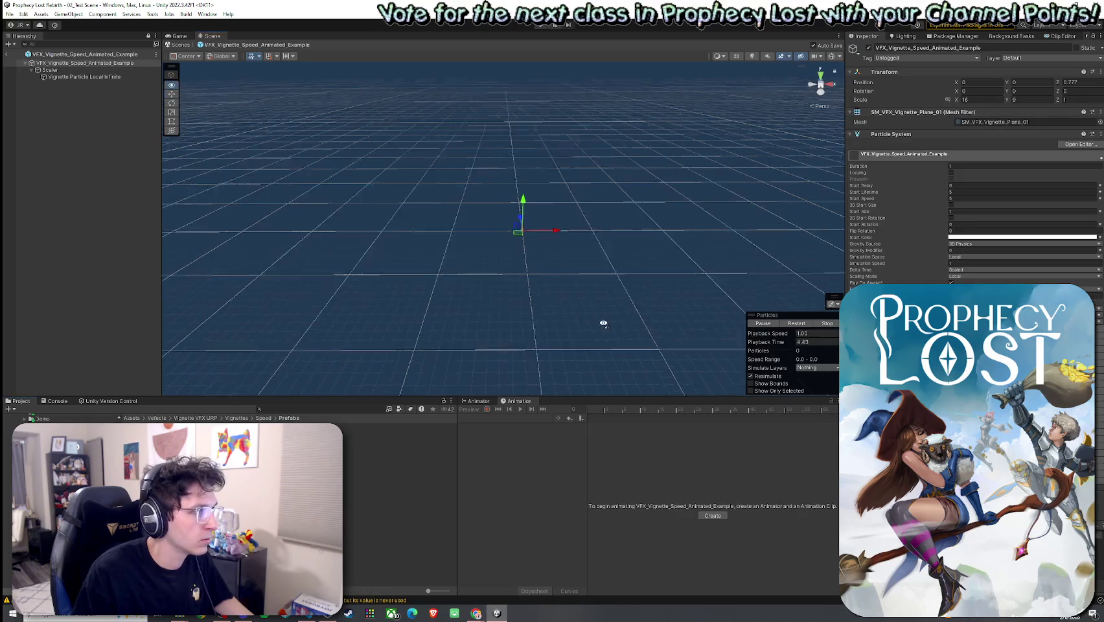
double_click(85, 63)
mouse_move(382, 145)
mouse_down()
mouse_move(514, 217)
mouse_move(337, 216)
mouse_move(596, 231)
mouse_up()
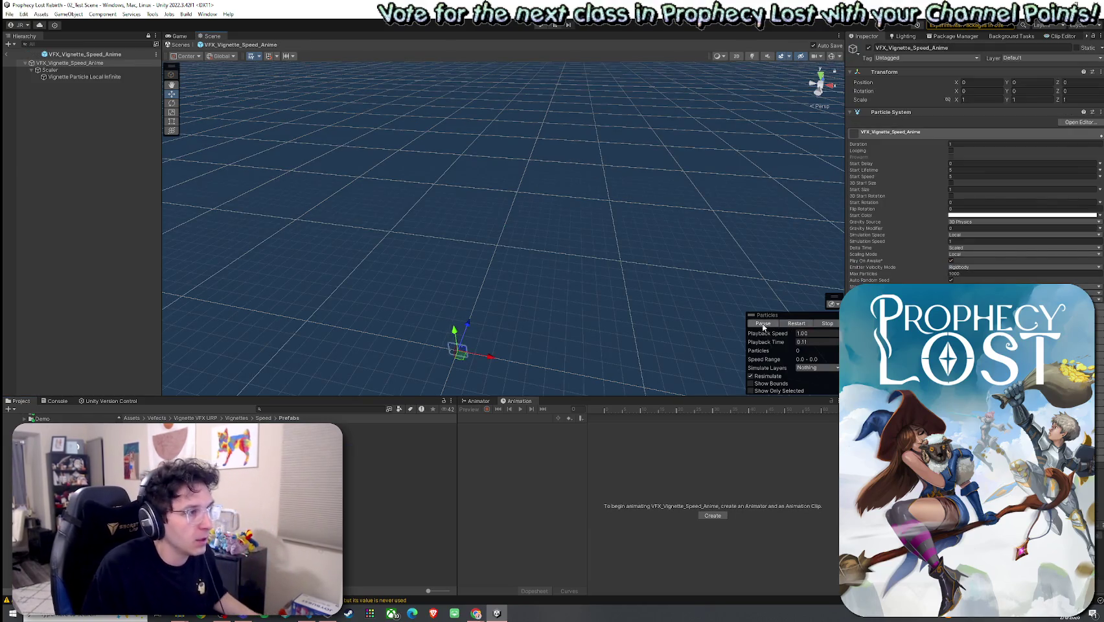
double_click(86, 65)
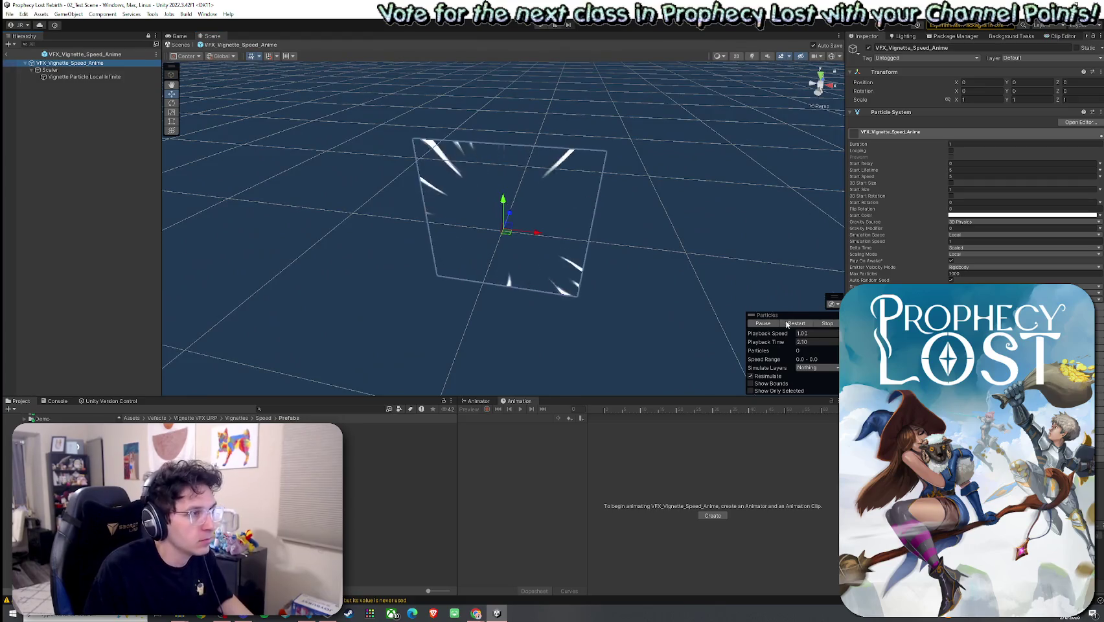
key(Return)
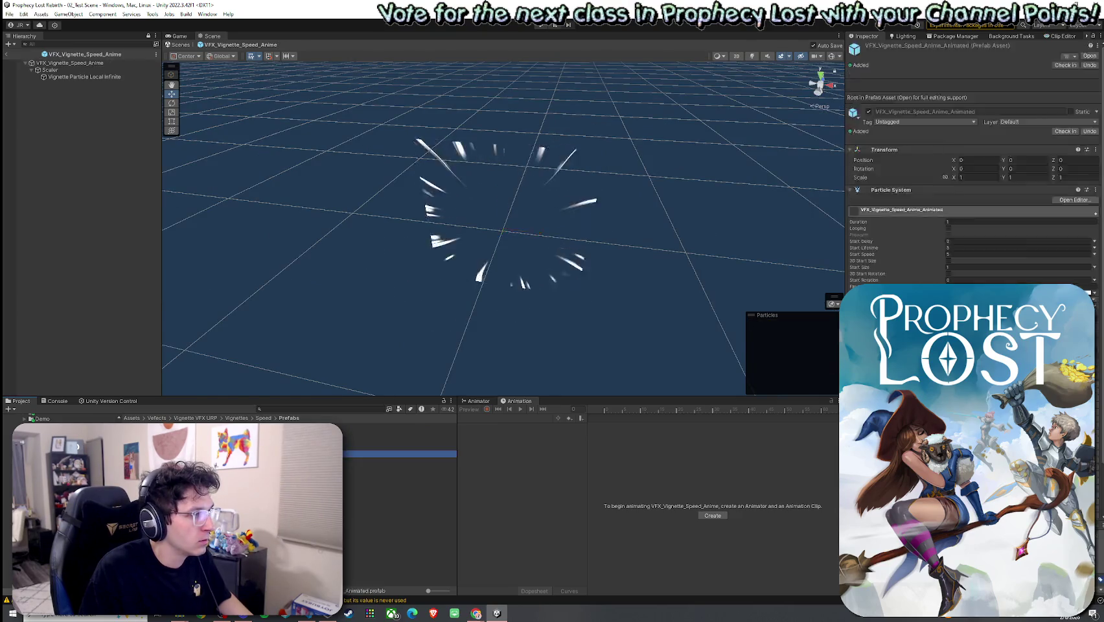
key(Return)
double_click(84, 63)
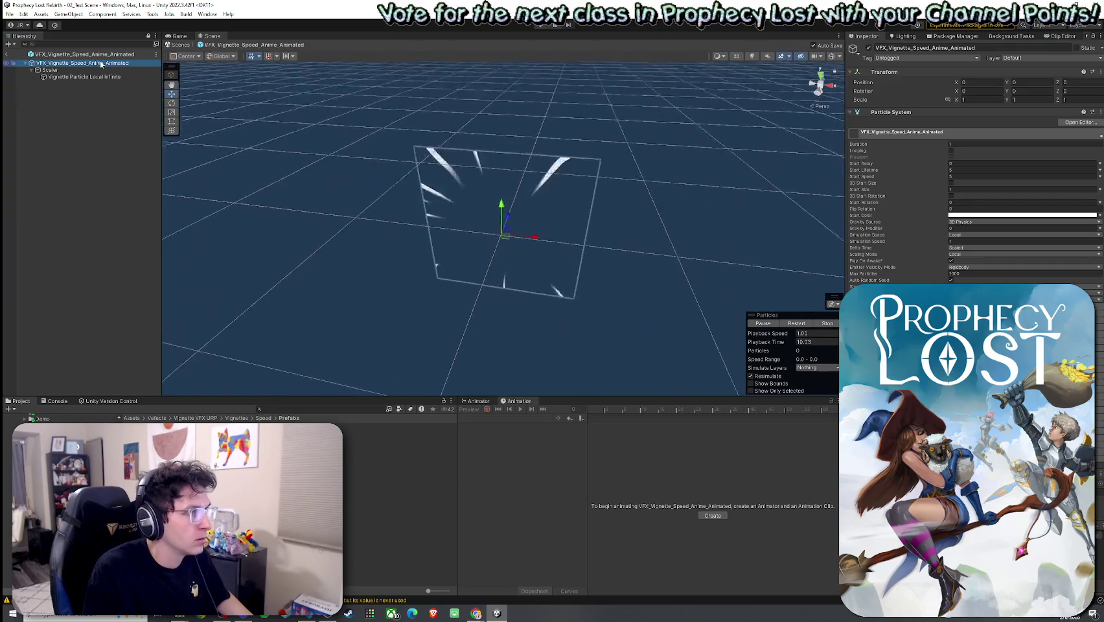
click(792, 323)
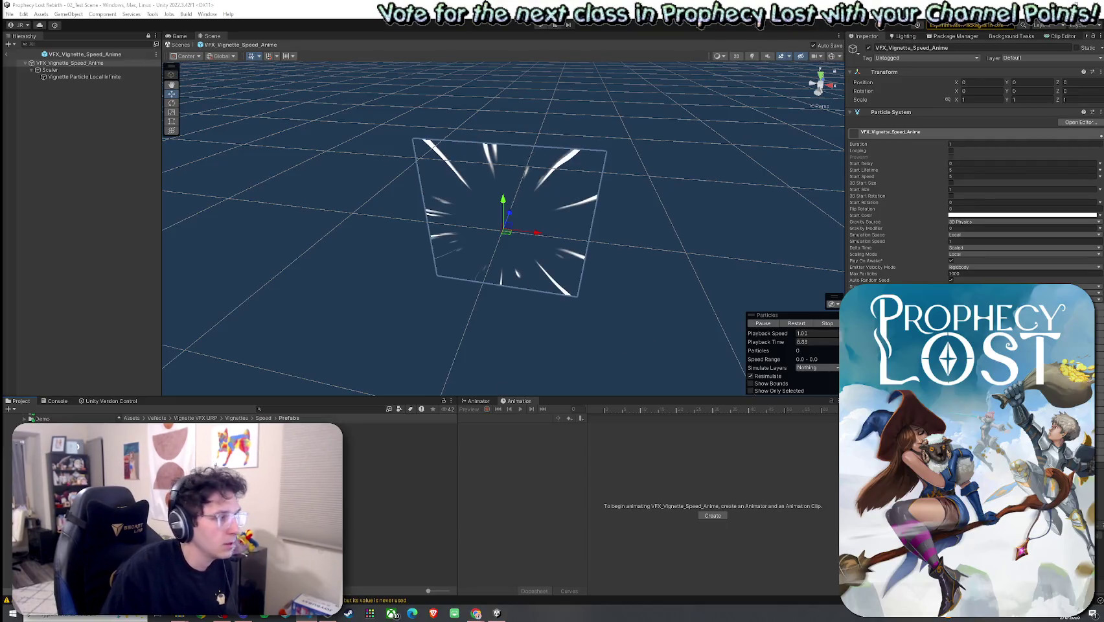
click(363, 426)
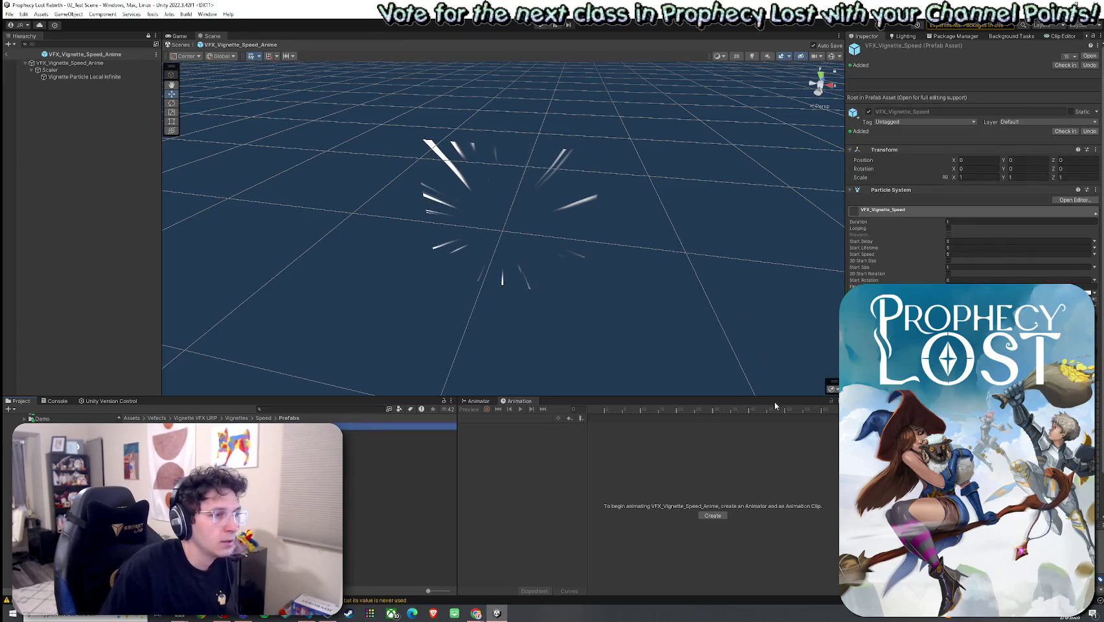
double_click(362, 425)
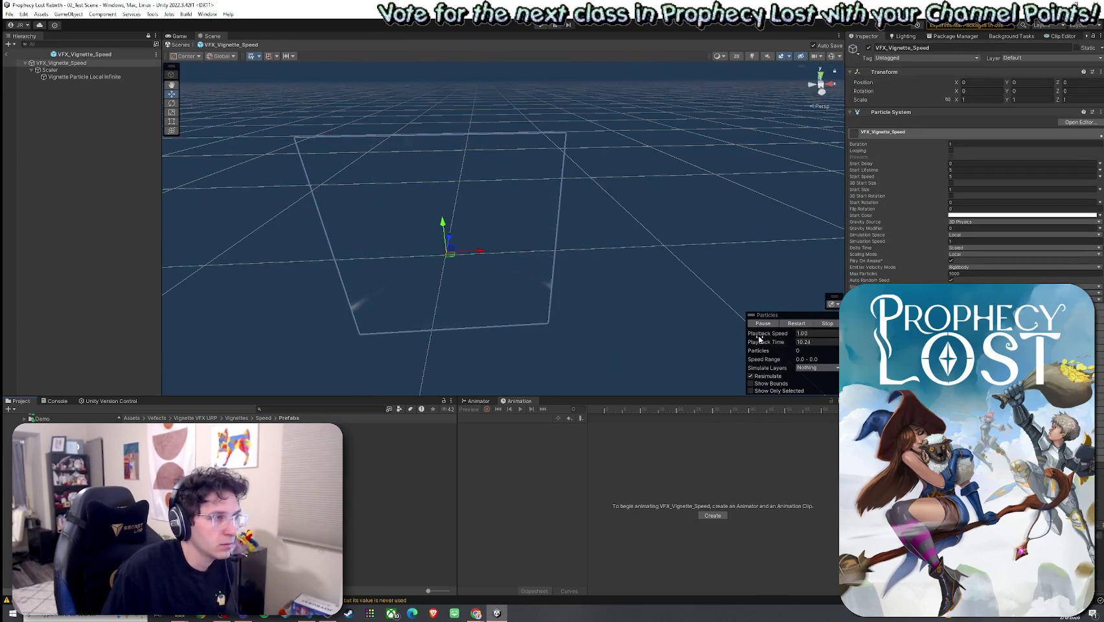
double_click(363, 448)
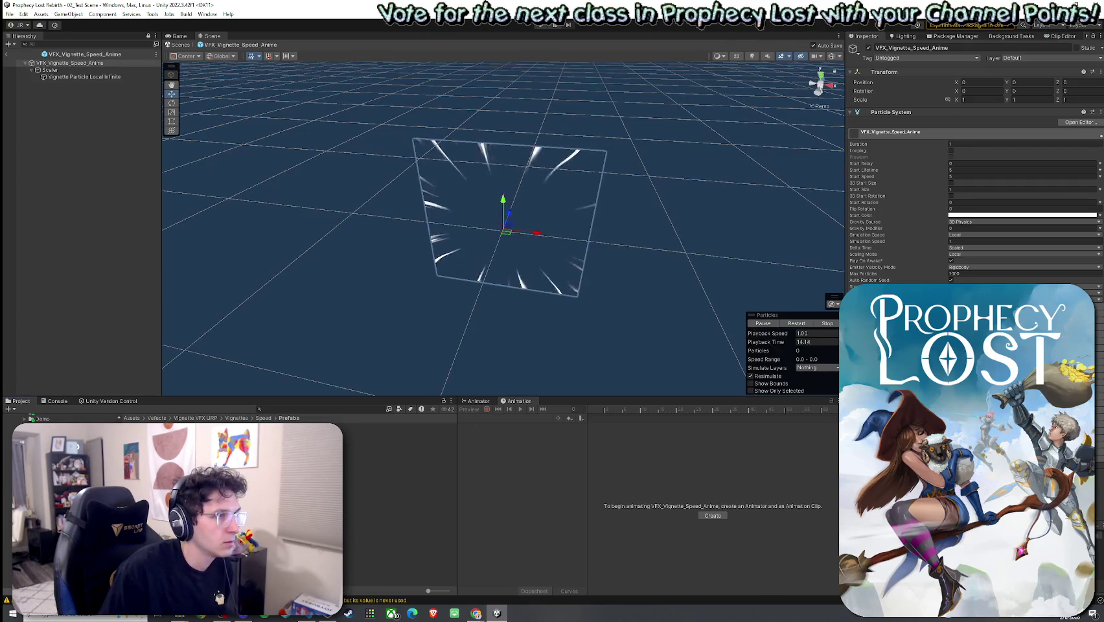
double_click(363, 426)
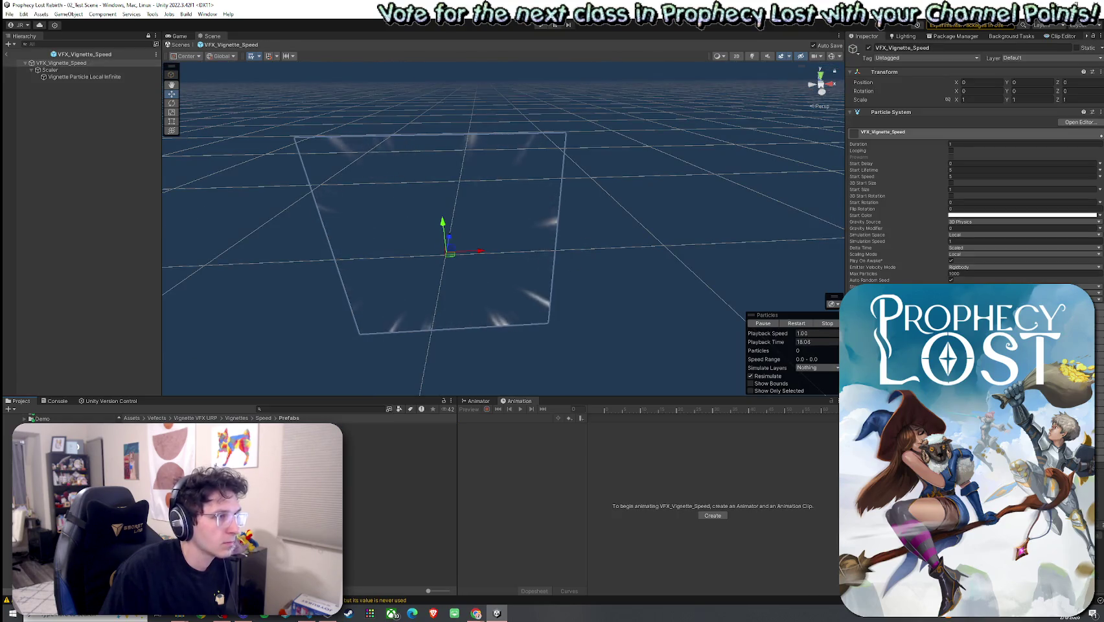
double_click(363, 448)
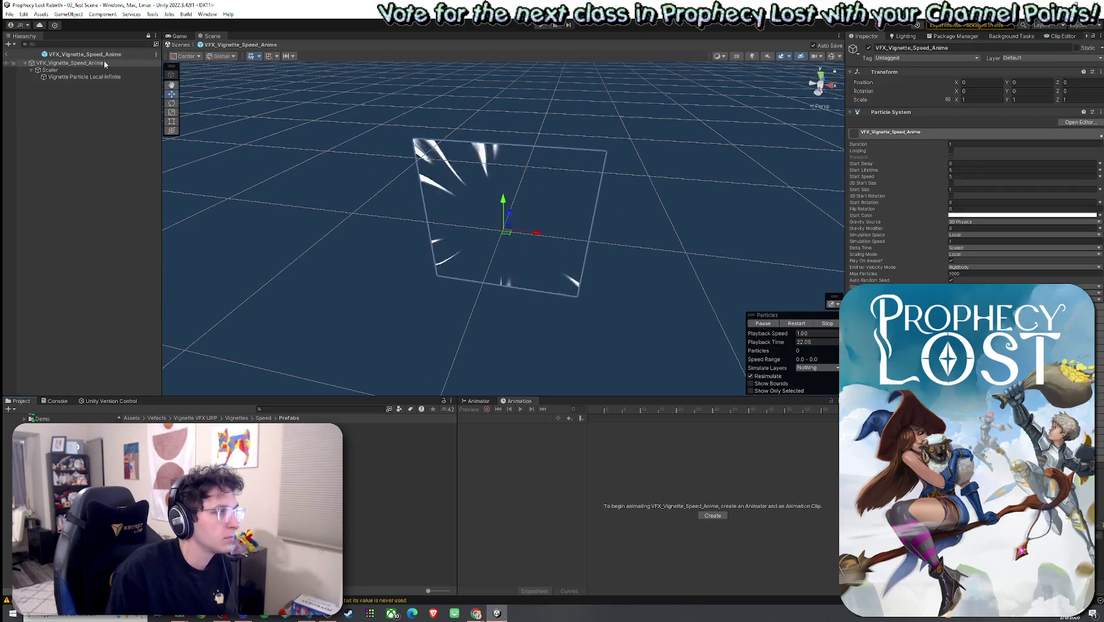
Leave prefab mode, search the Project for 'player', and open the Player prefab
click(13, 55)
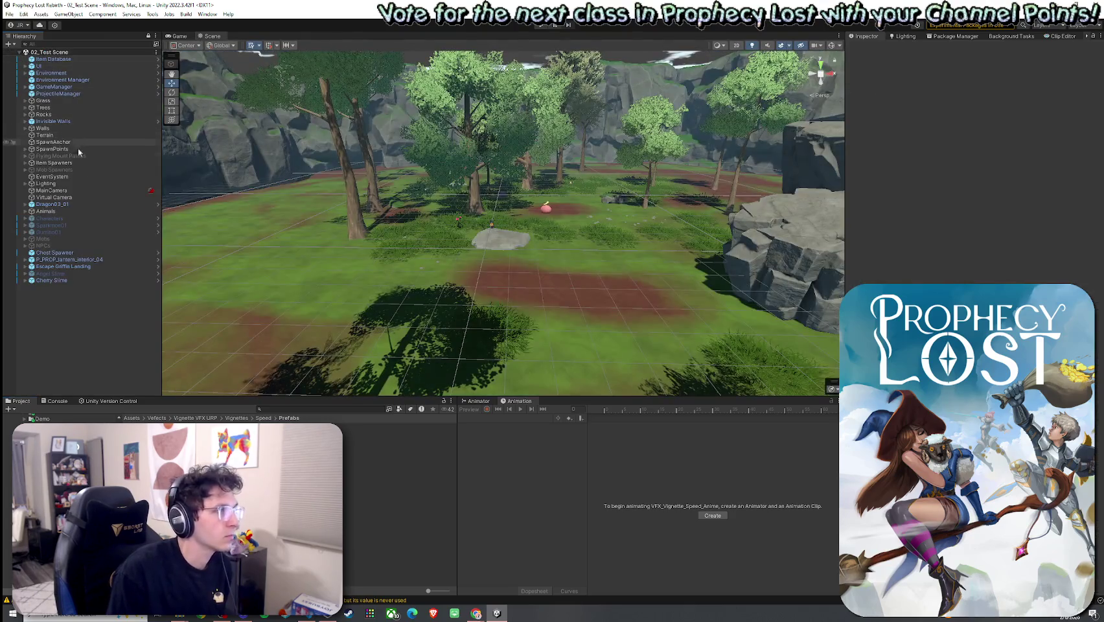
click(132, 418)
click(288, 409)
text(player)
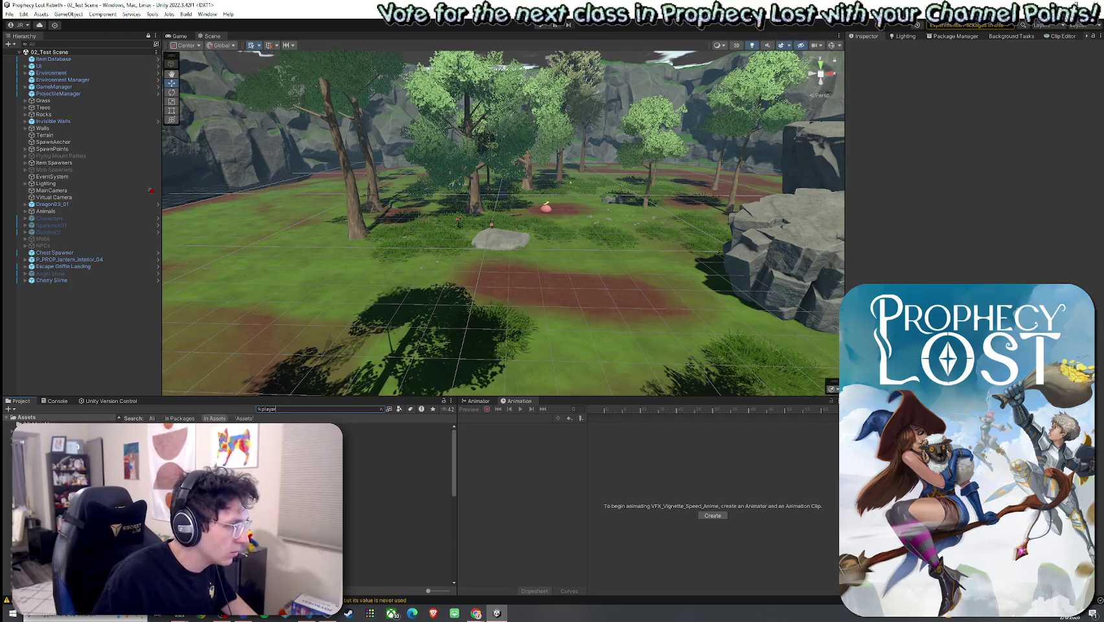
double_click(362, 427)
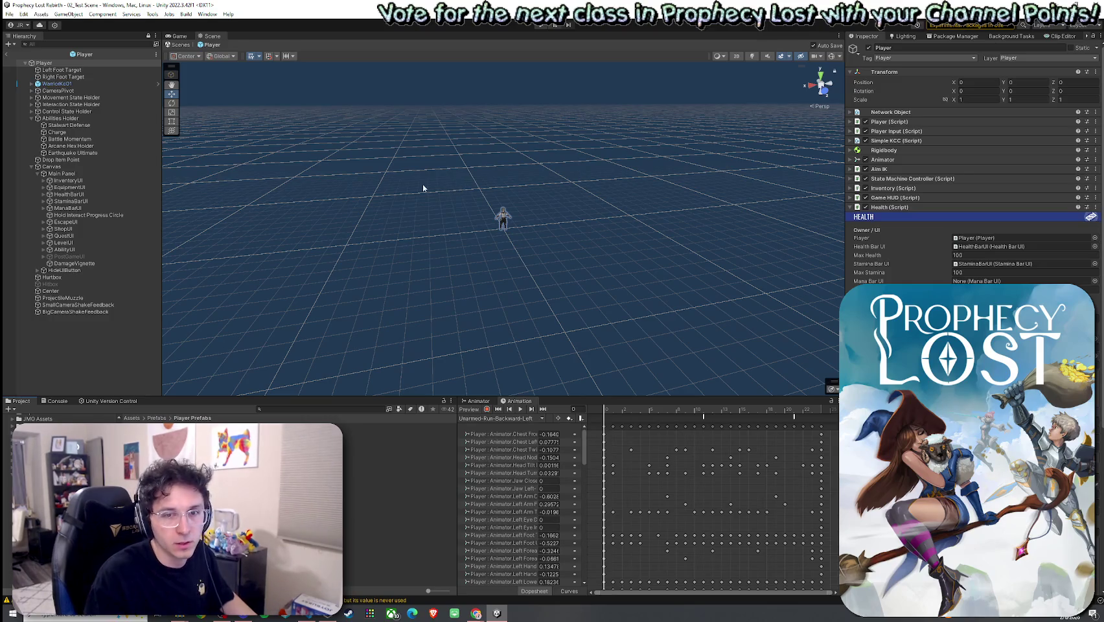
Select Charge and open the Speed Vignette Vfx picker on its Assets list
click(71, 263)
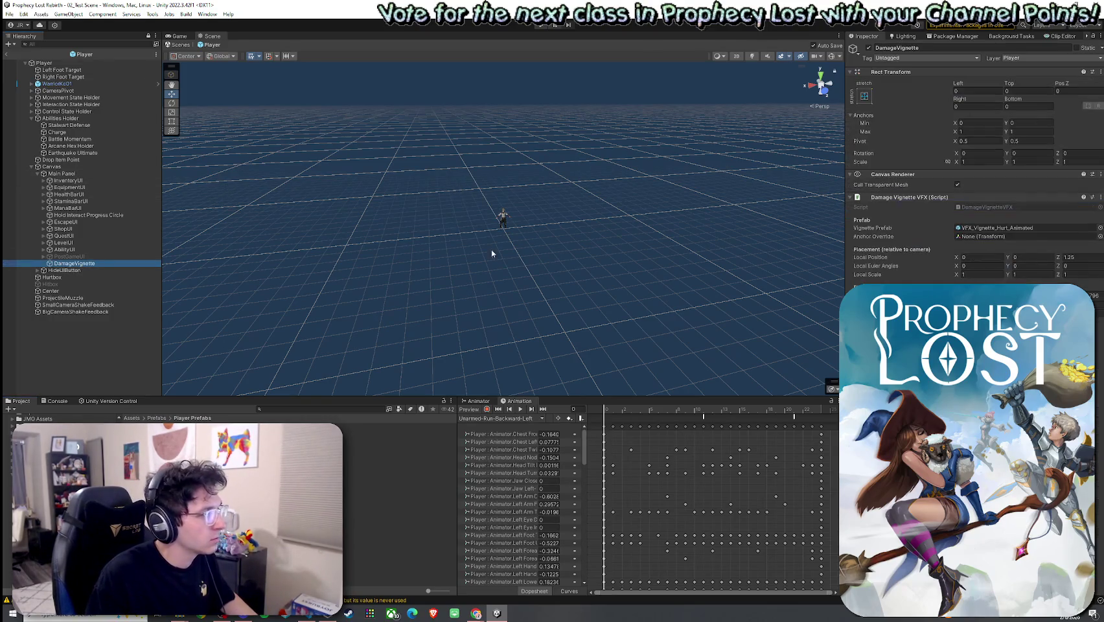
click(97, 131)
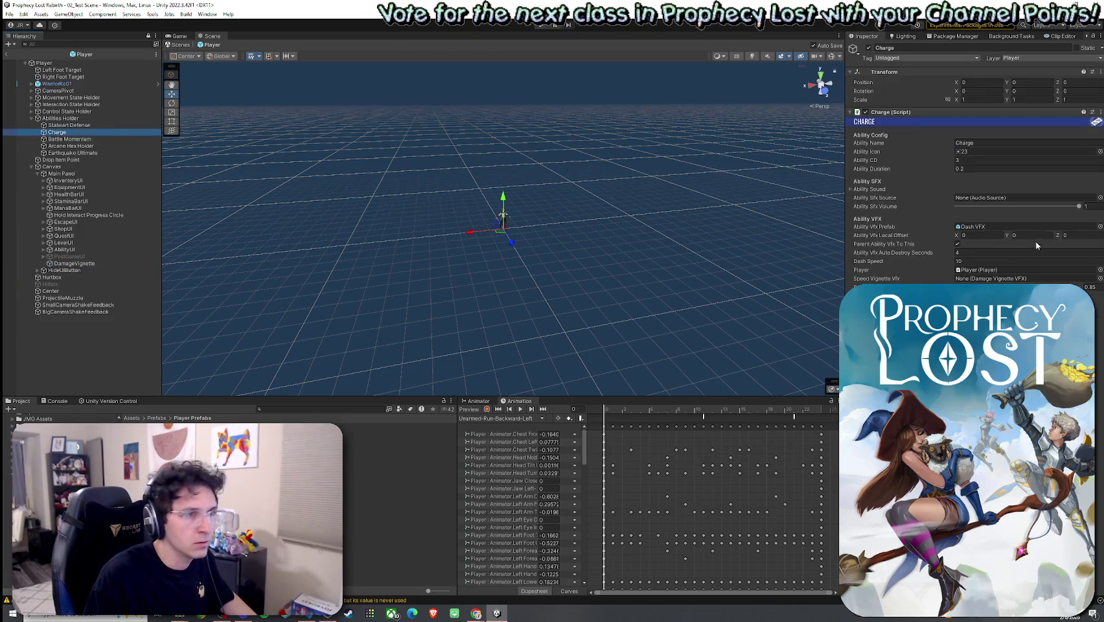
click(1098, 279)
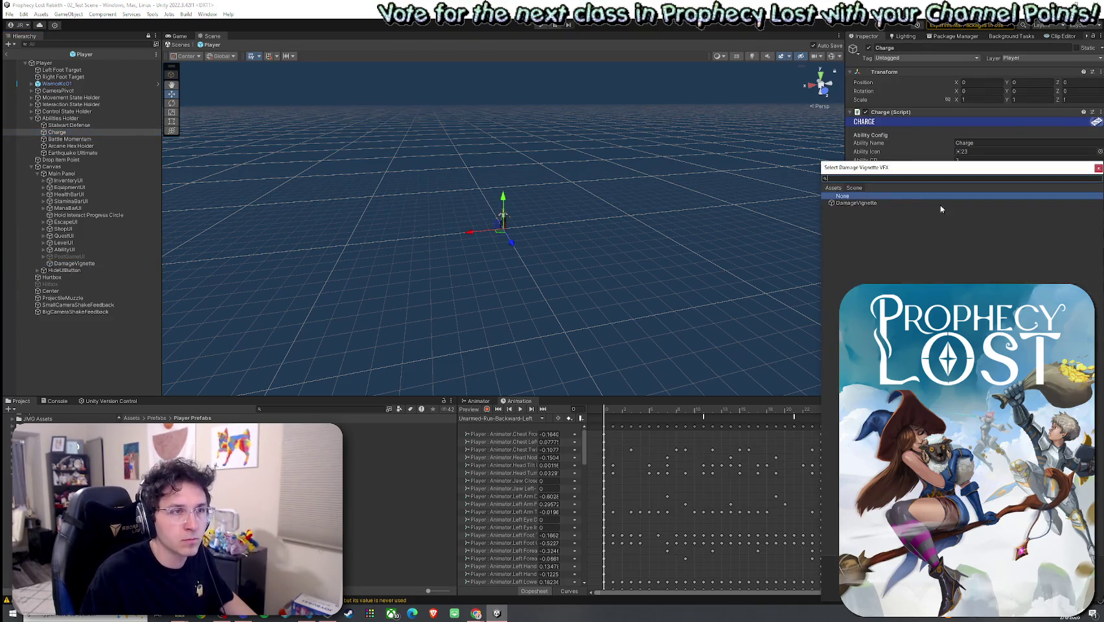
click(834, 188)
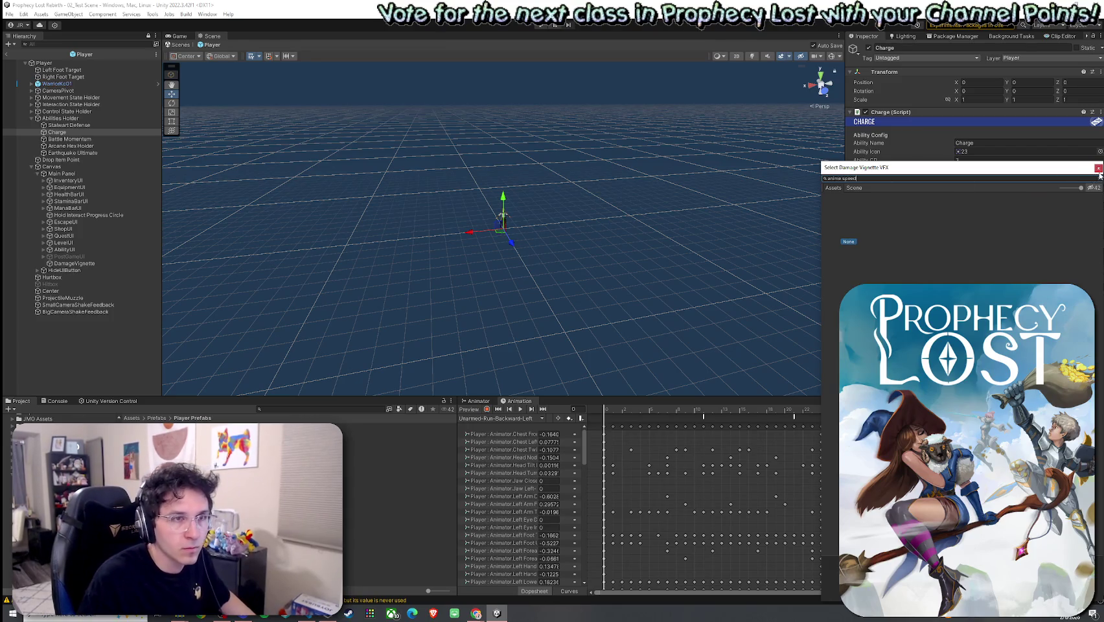
Browse to Vefects > Vignettes > Speed > Prefabs, then assign DamageVignette to Charge's Speed Vignette Vfx
click(1098, 168)
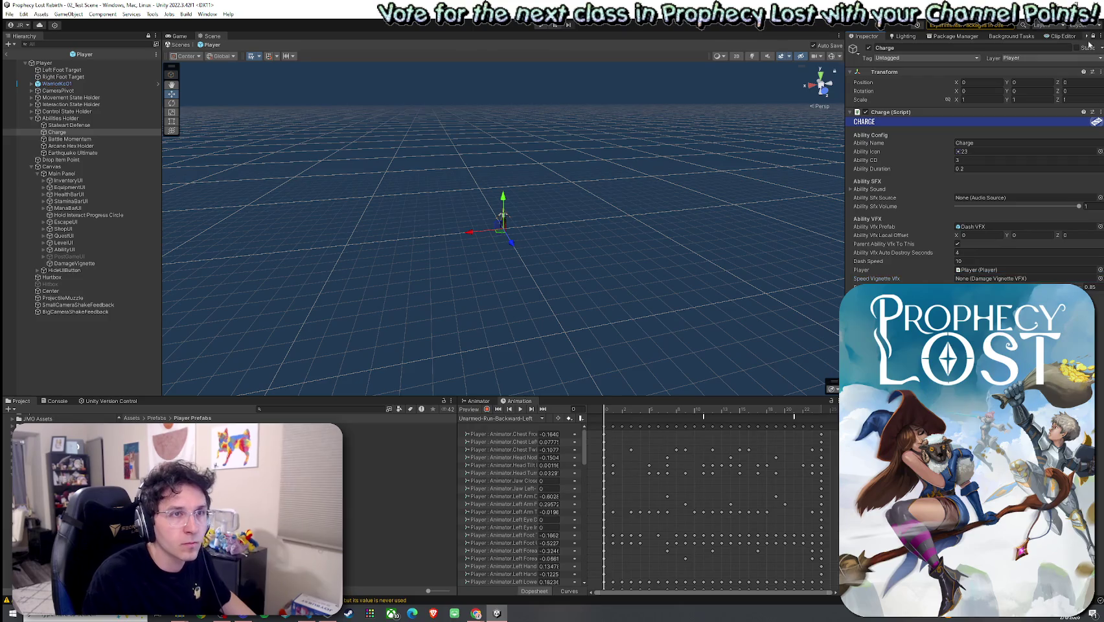
click(133, 418)
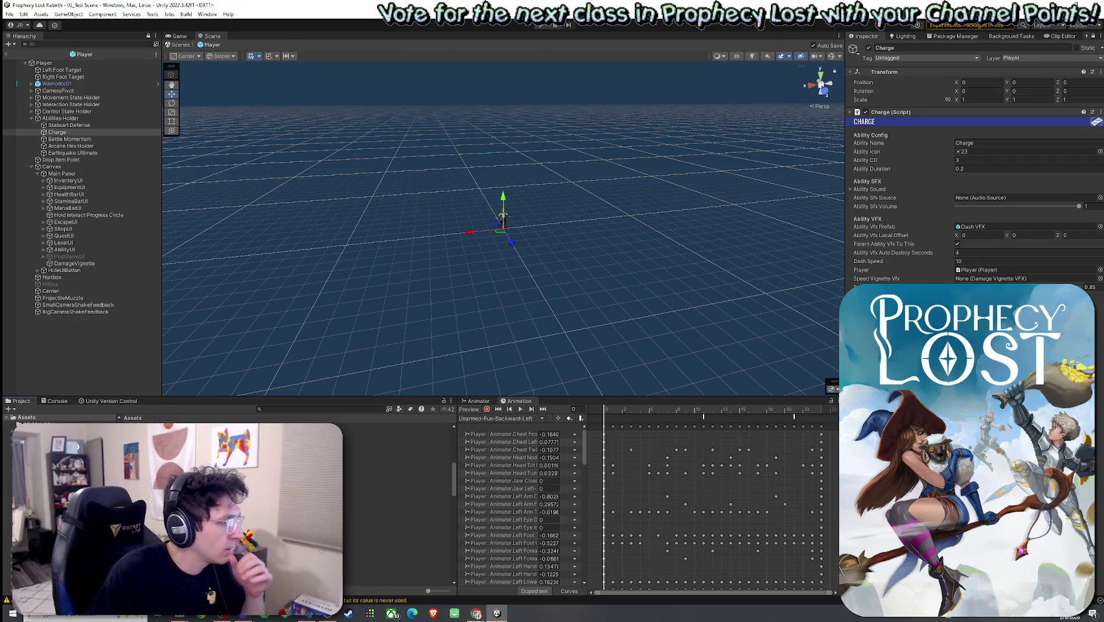
double_click(139, 447)
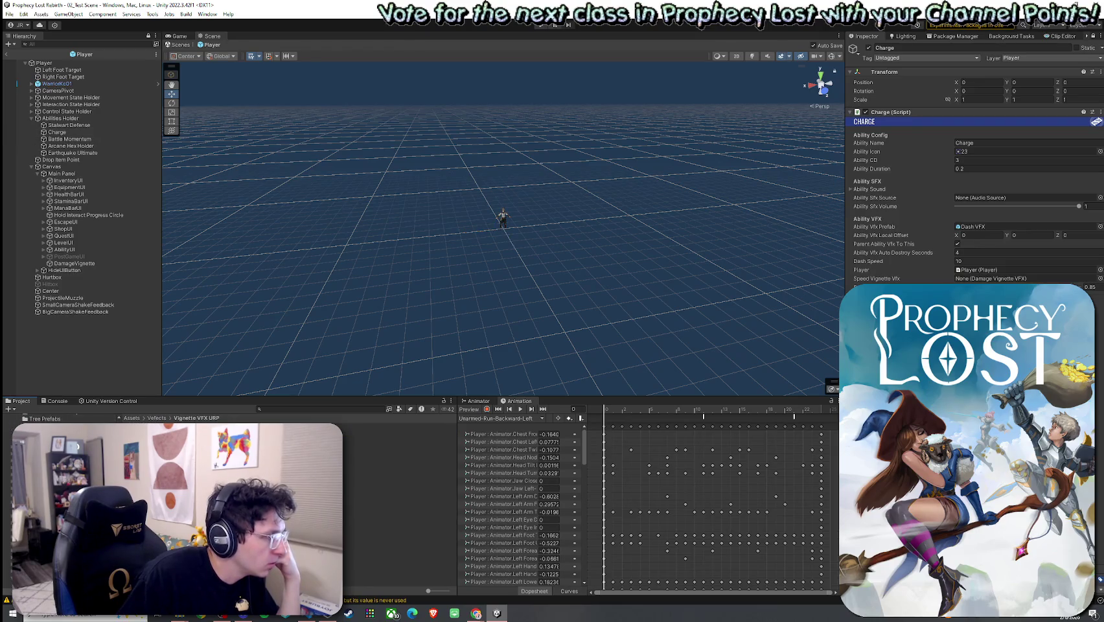
double_click(139, 447)
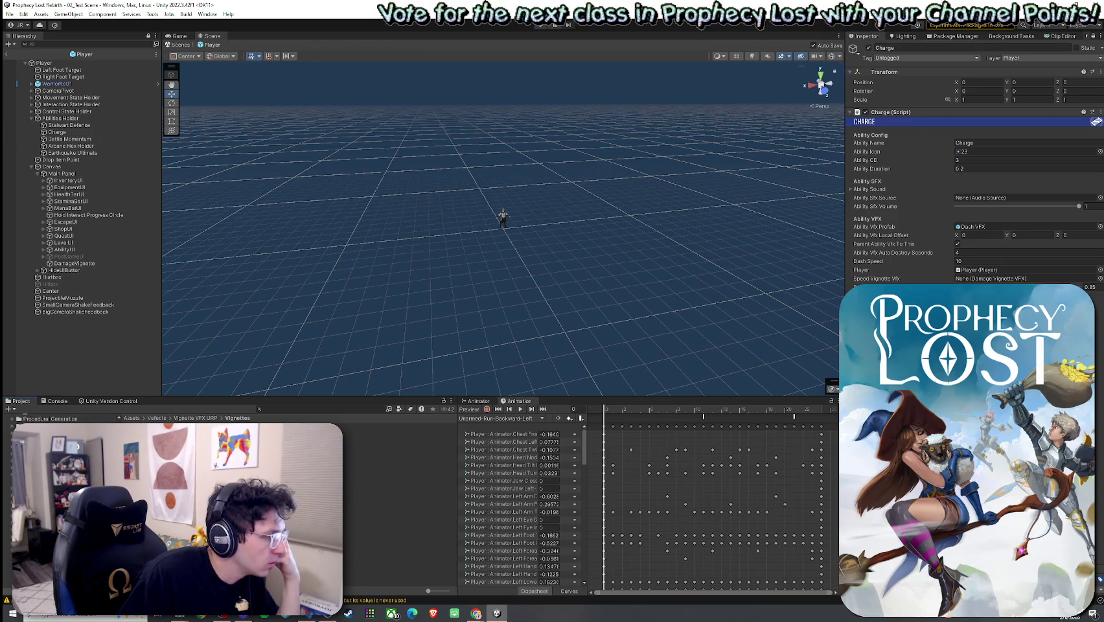
double_click(140, 433)
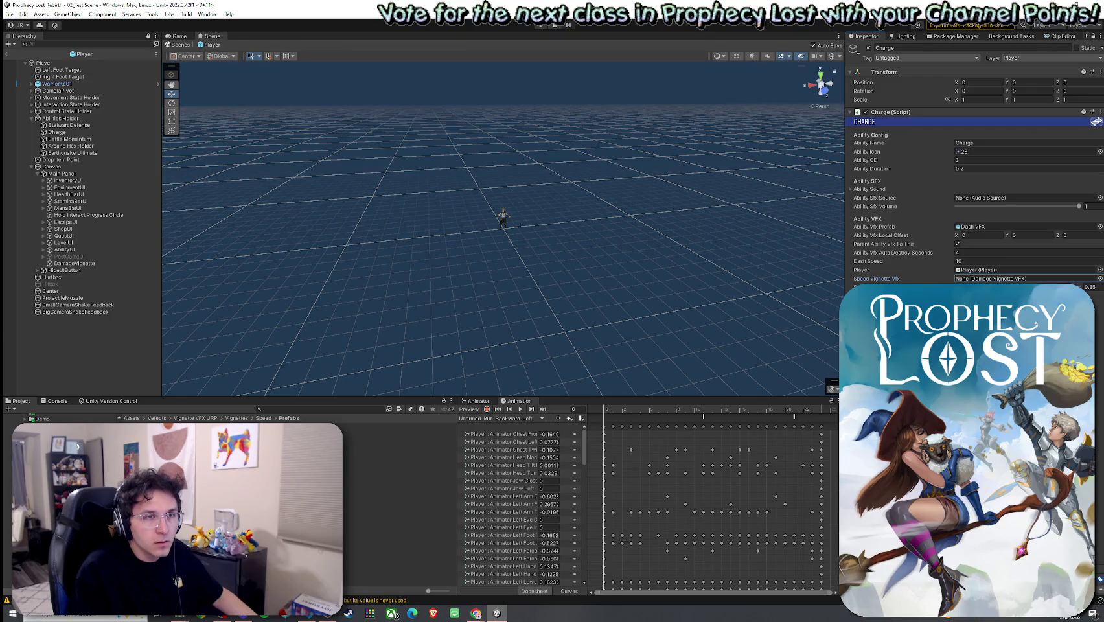
drag(132, 263, 1003, 281)
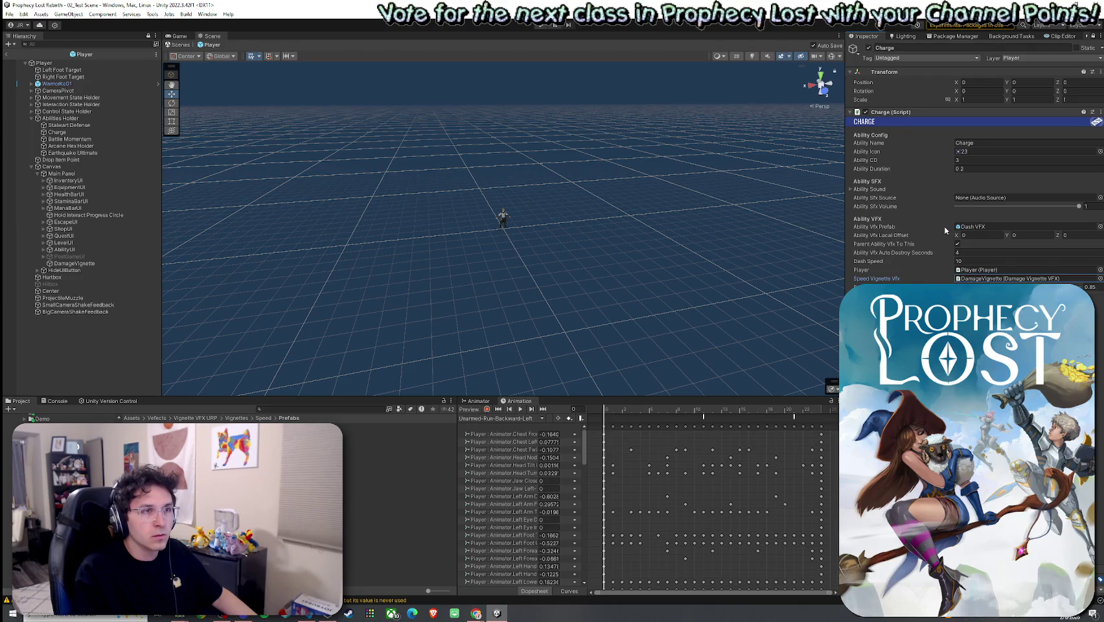
Select and frame DamageVignette in the Player prefab and review its Inspector settings
click(89, 264)
double_click(88, 265)
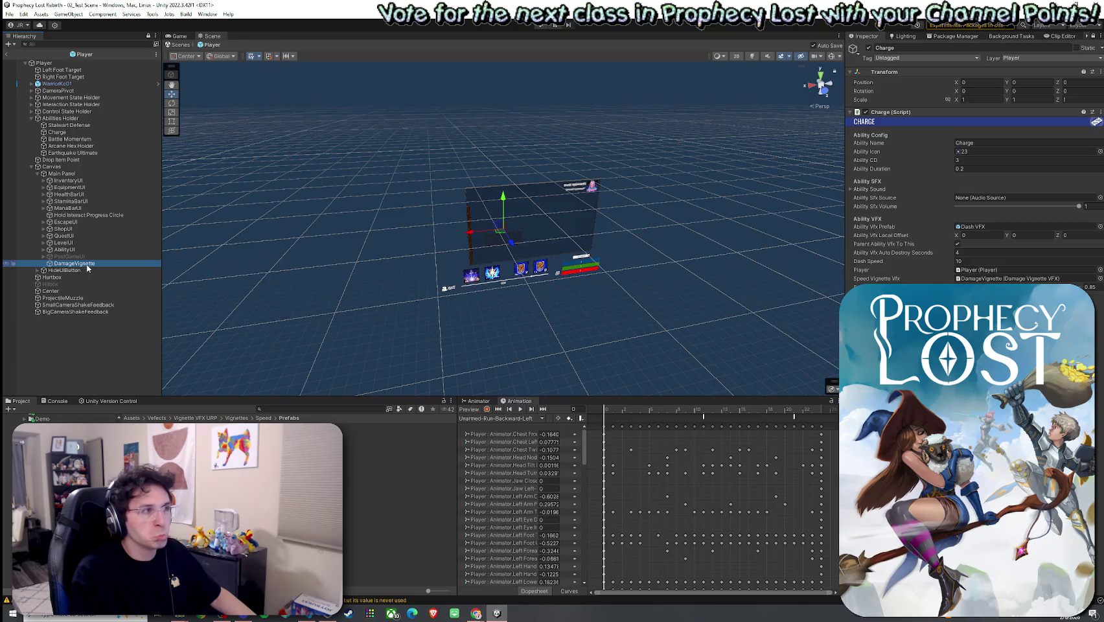
click(1093, 36)
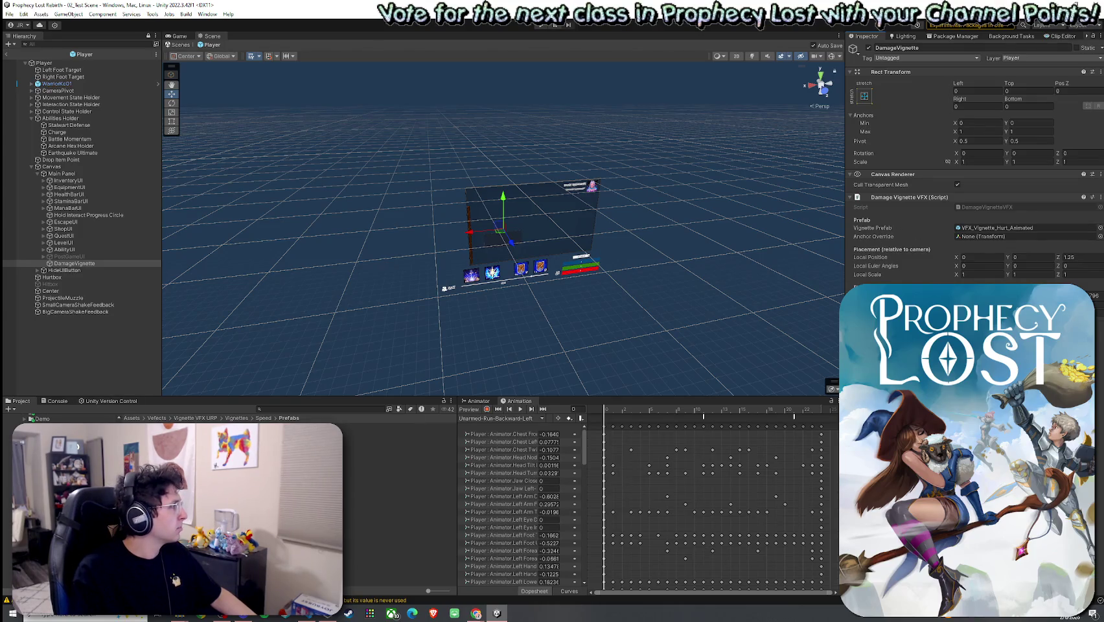
click(475, 613)
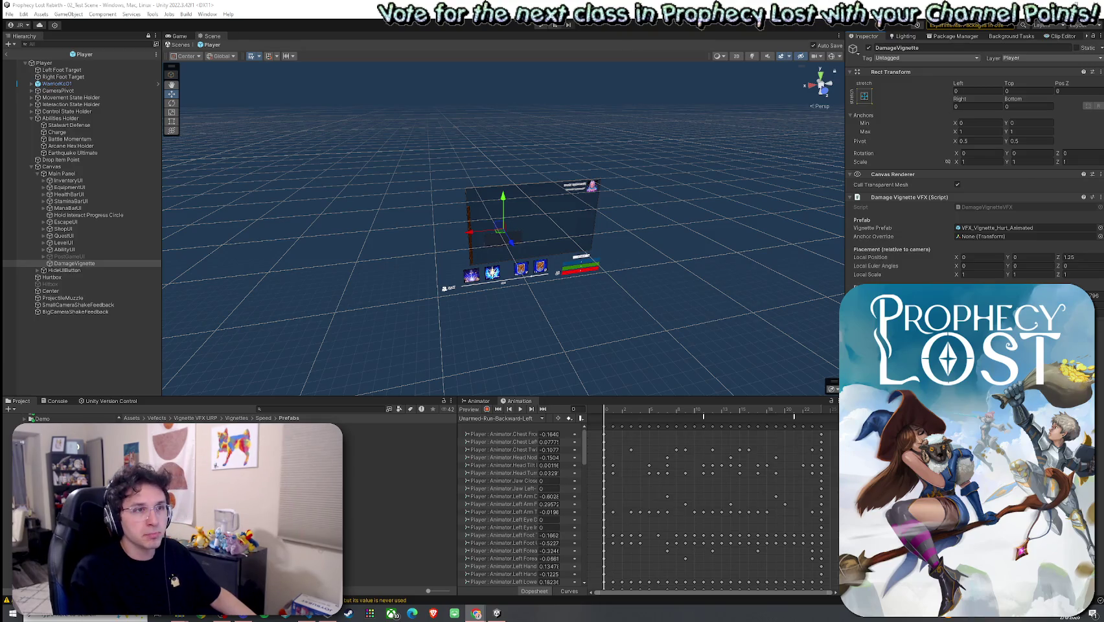
click(81, 265)
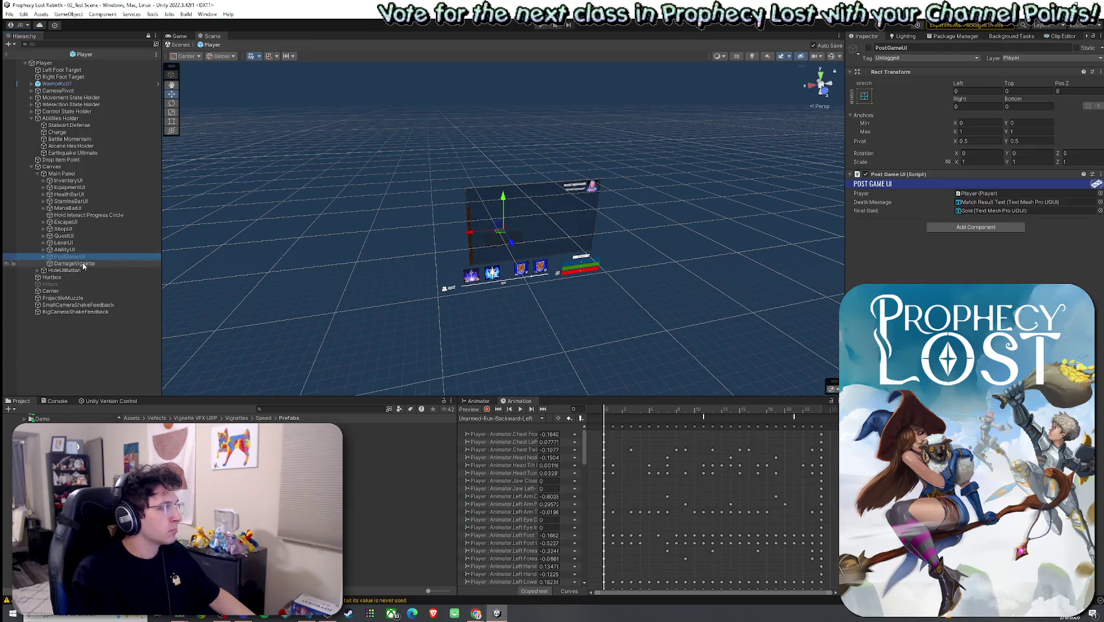
Duplicate DamageVignette as SpeedVignette and give it the VFX_Vignette_Speed_Anime vignette prefab
key(ctrl+d)
text(SpeedVig)
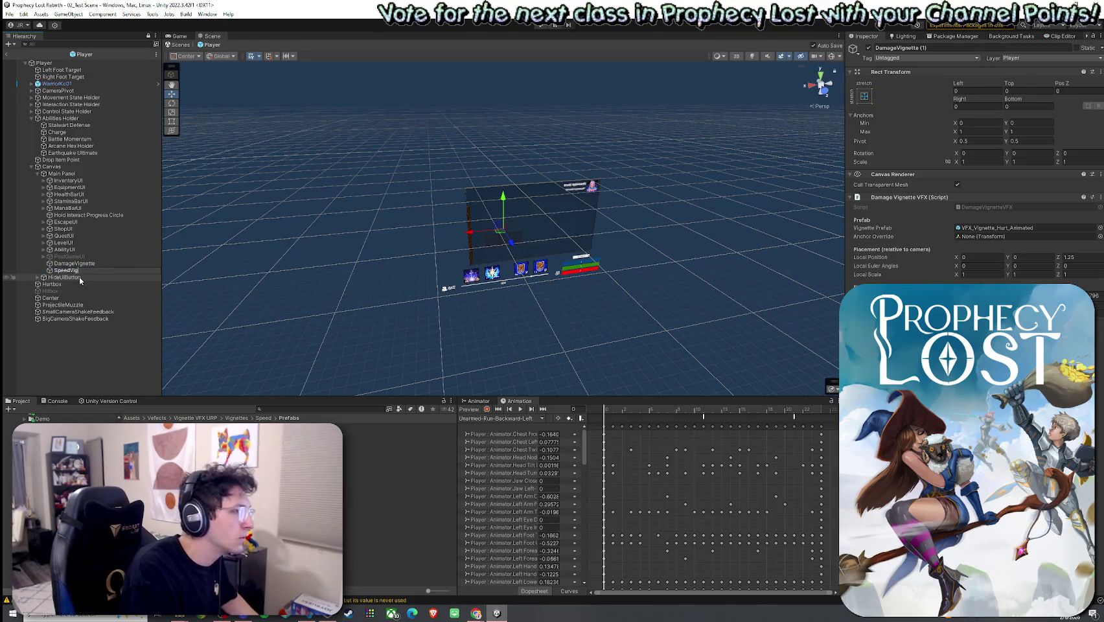
text(nette)
key(Return)
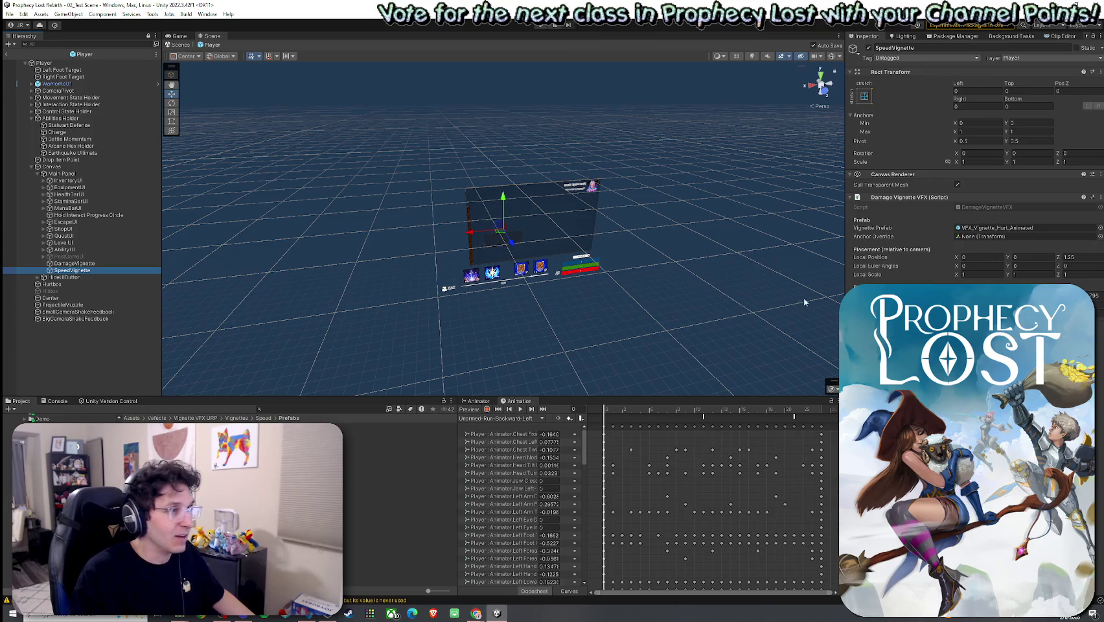
mouse_move(71, 270)
mouse_down()
mouse_move(668, 357)
mouse_move(1002, 228)
mouse_up()
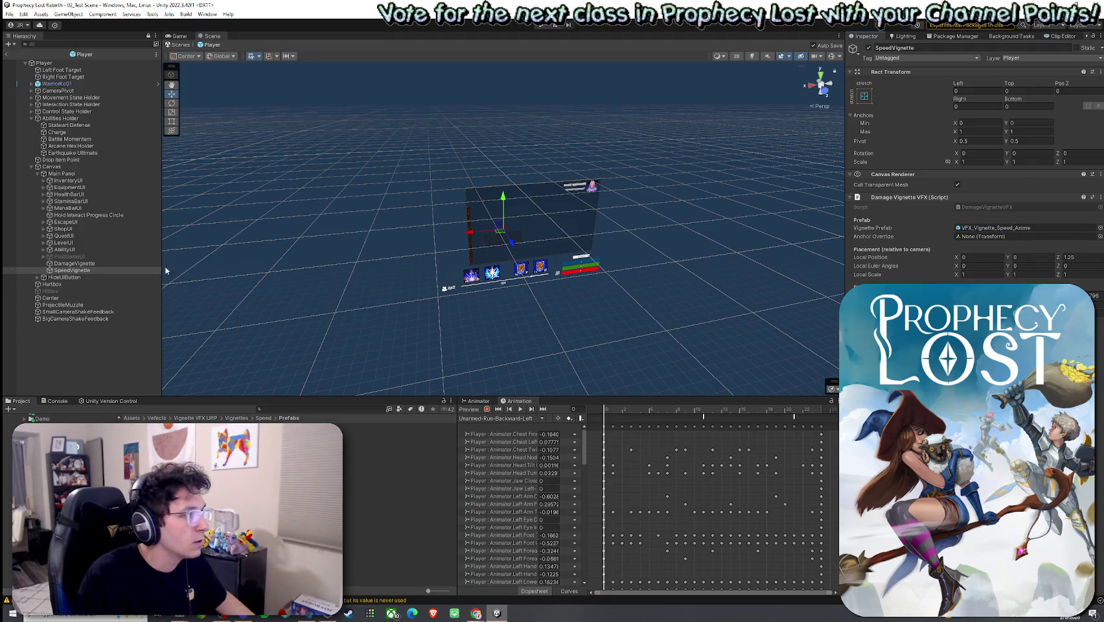
Select SpeedVignette, then select the Charge ability object
click(106, 264)
click(110, 270)
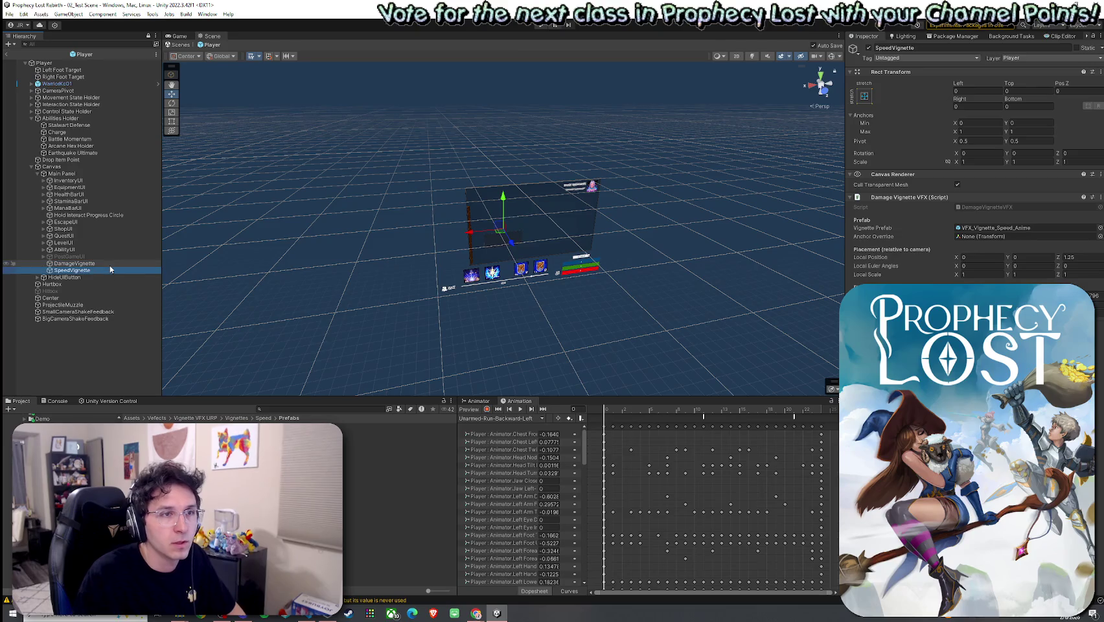
click(65, 132)
right_click(634, 248)
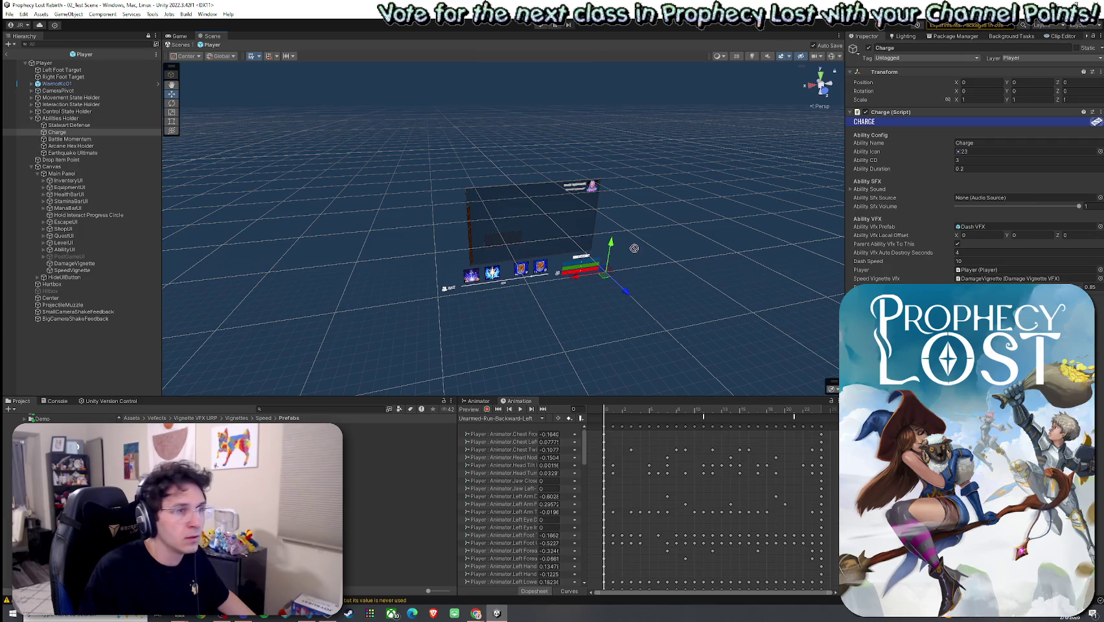
Assign SpeedVignette to Charge's Speed Vignette Vfx and exit the Player prefab
drag(967, 284, 994, 280)
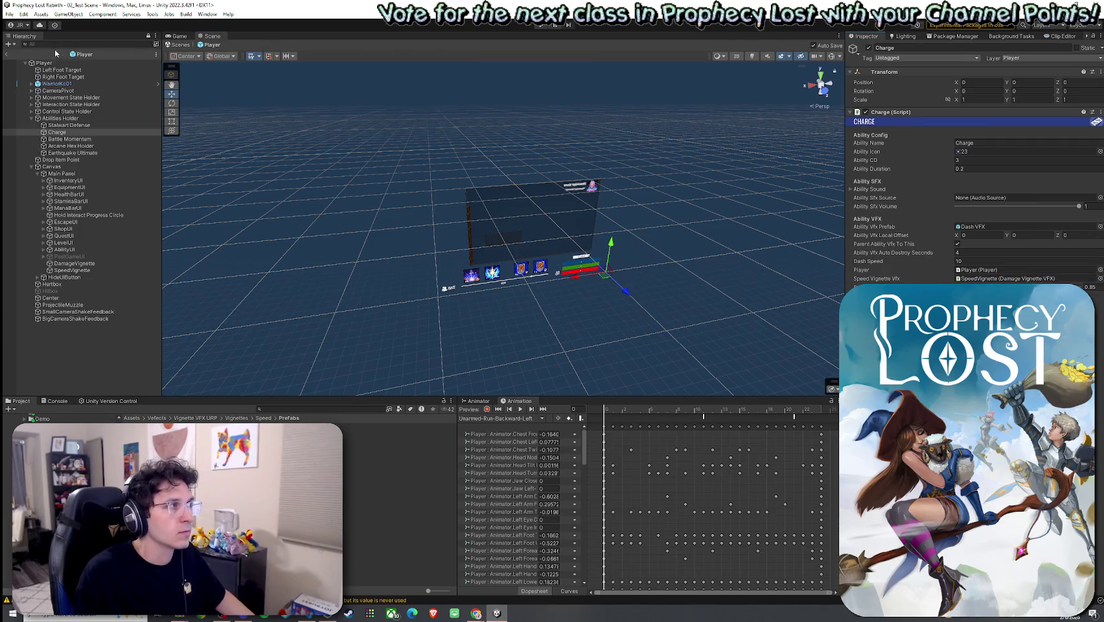
click(11, 14)
click(7, 54)
Enter Play mode in 02_Test Scene and start the game from the Prophecy Lost title screen
click(6, 55)
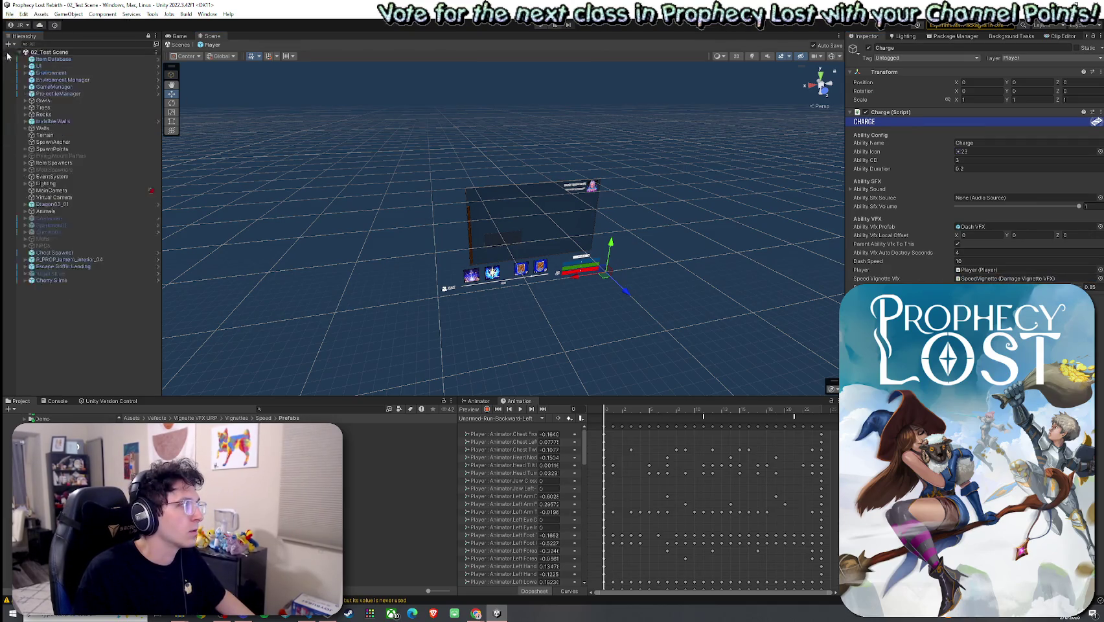
click(9, 15)
key(ctrl+p)
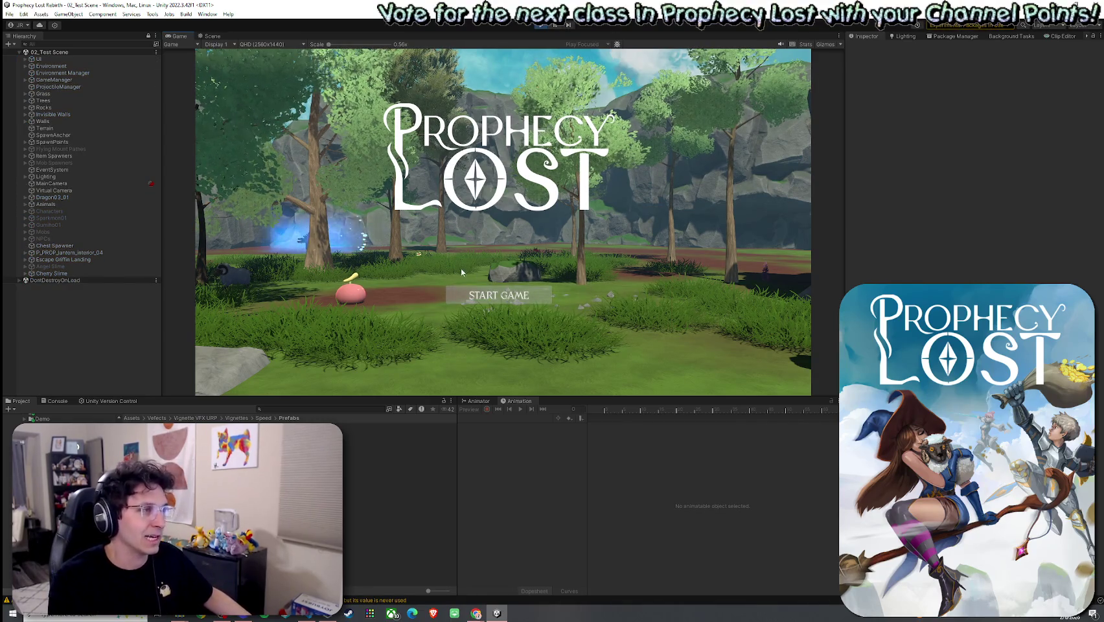
click(485, 297)
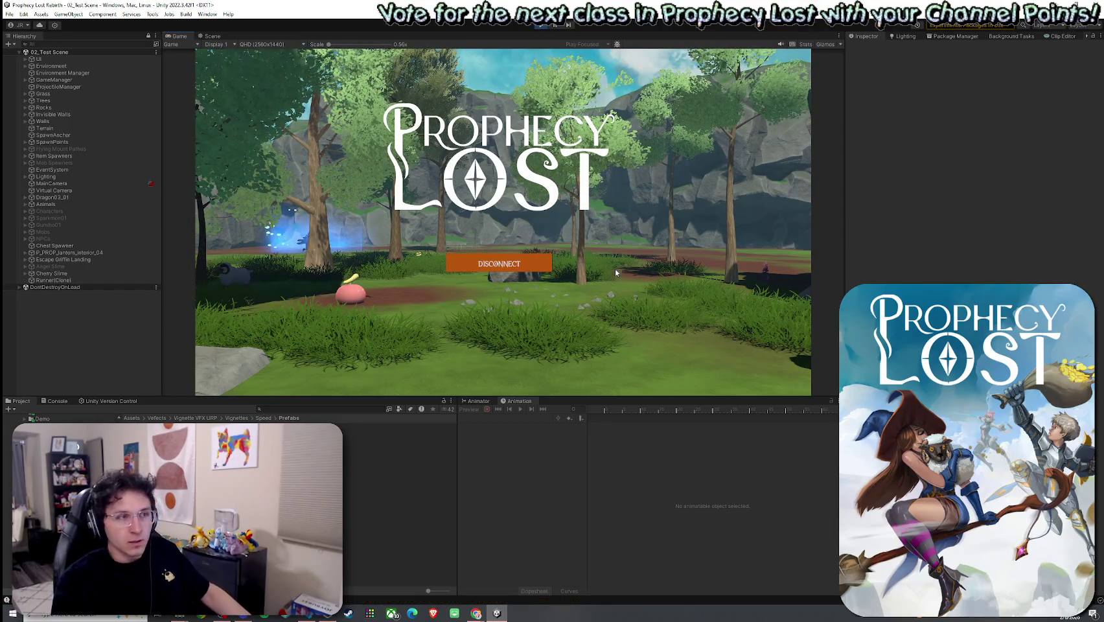
Run the character forward with W and fire the Charge dash twice with E
key(w)
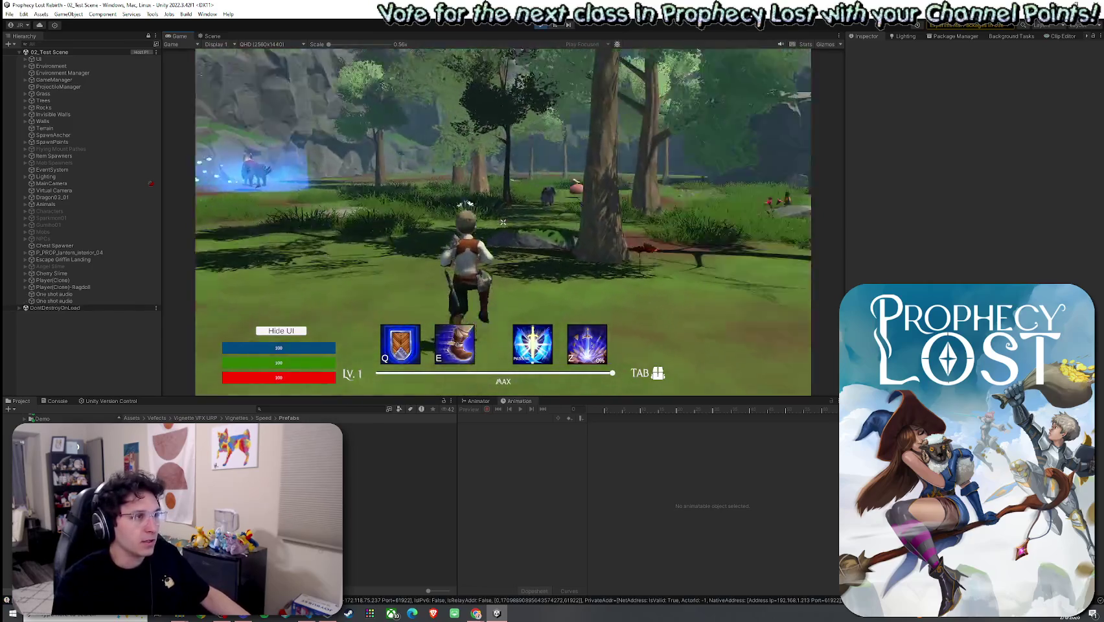
key(e)
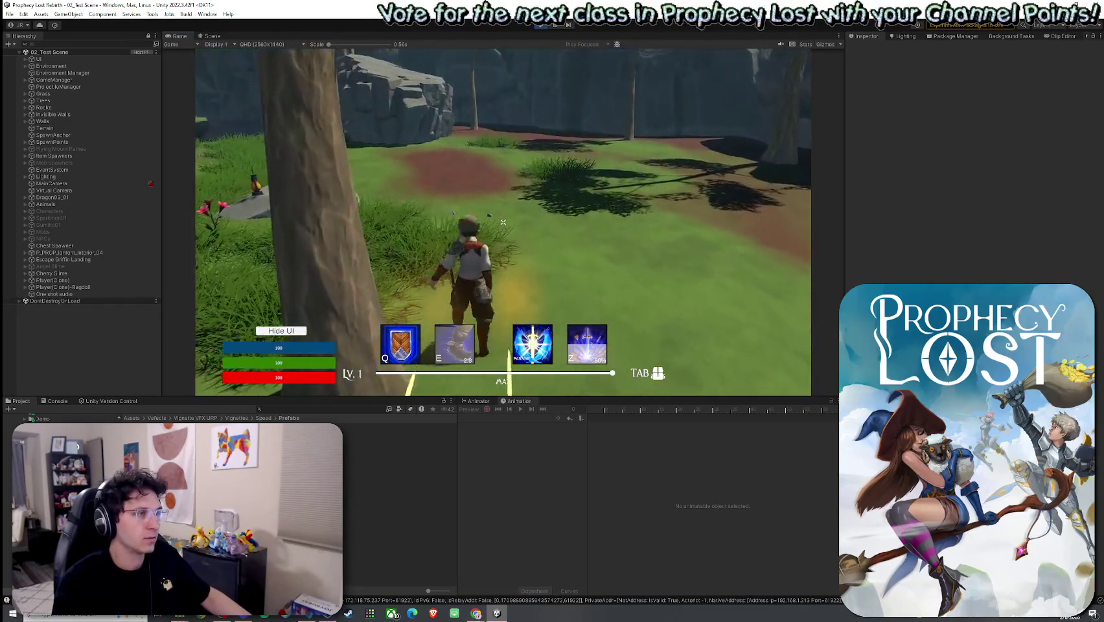
key(w)
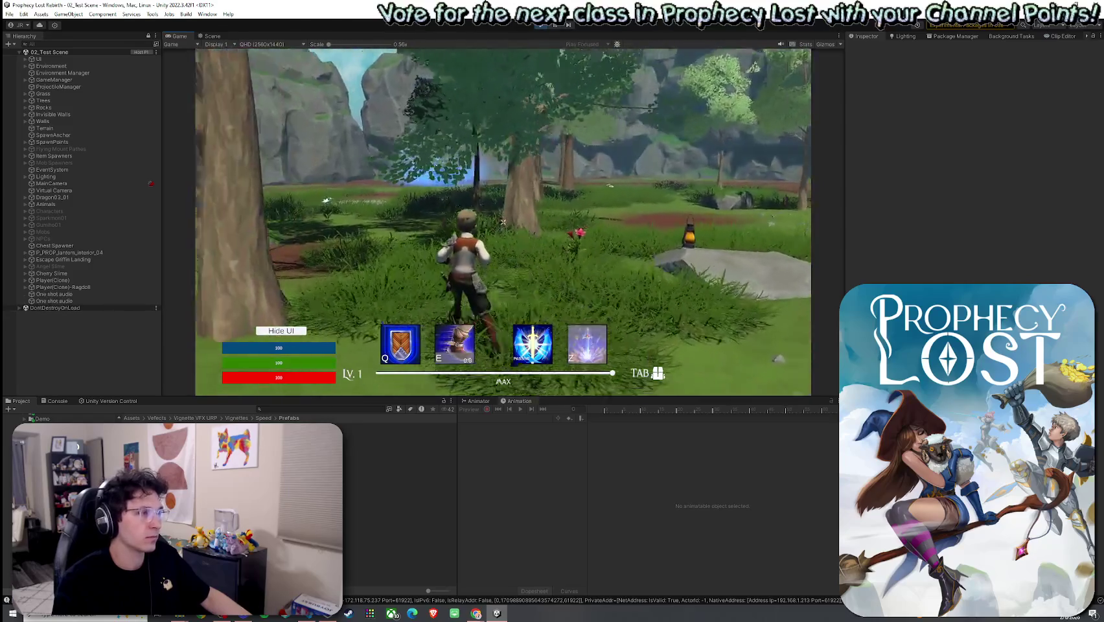
key(w)
key(e)
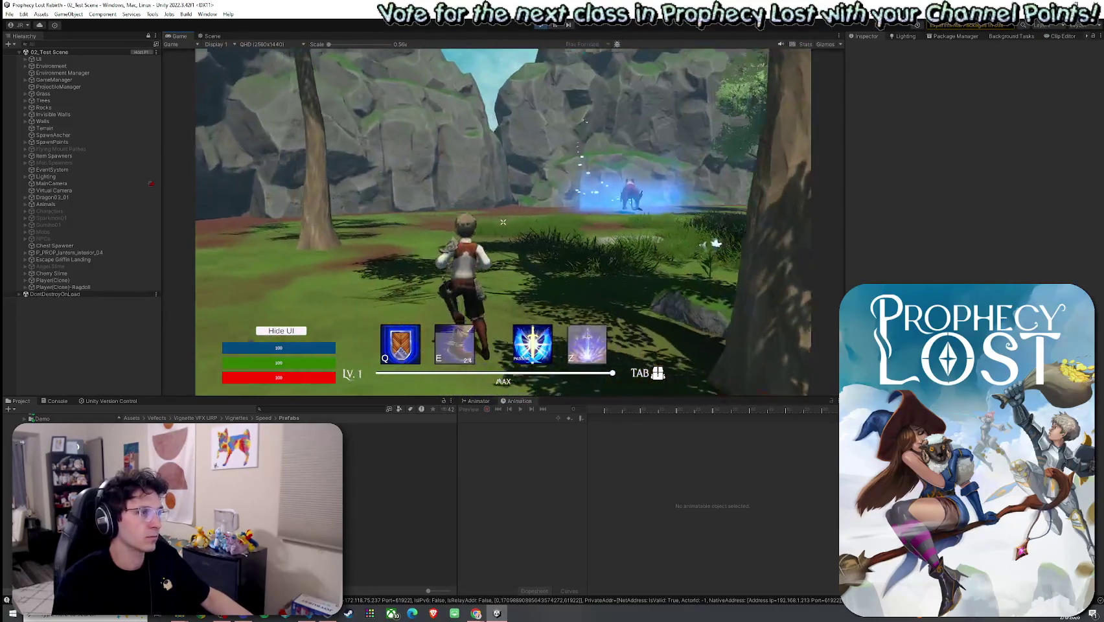
Dismiss the system Start menu and expand Player(Clone) in the Hierarchy
key(super)
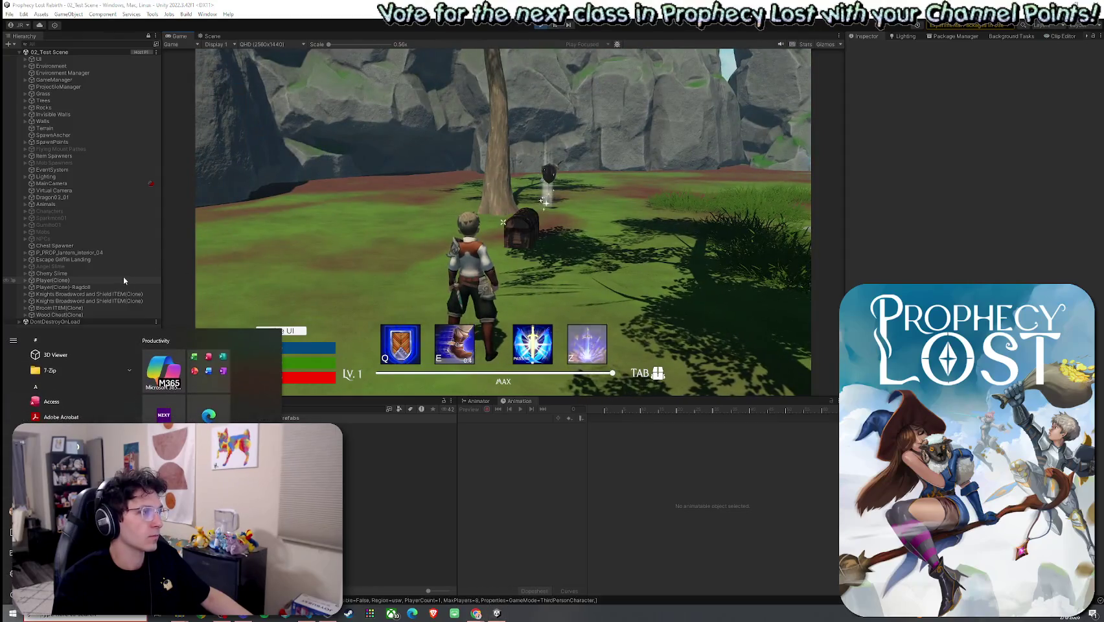
key(super)
click(24, 280)
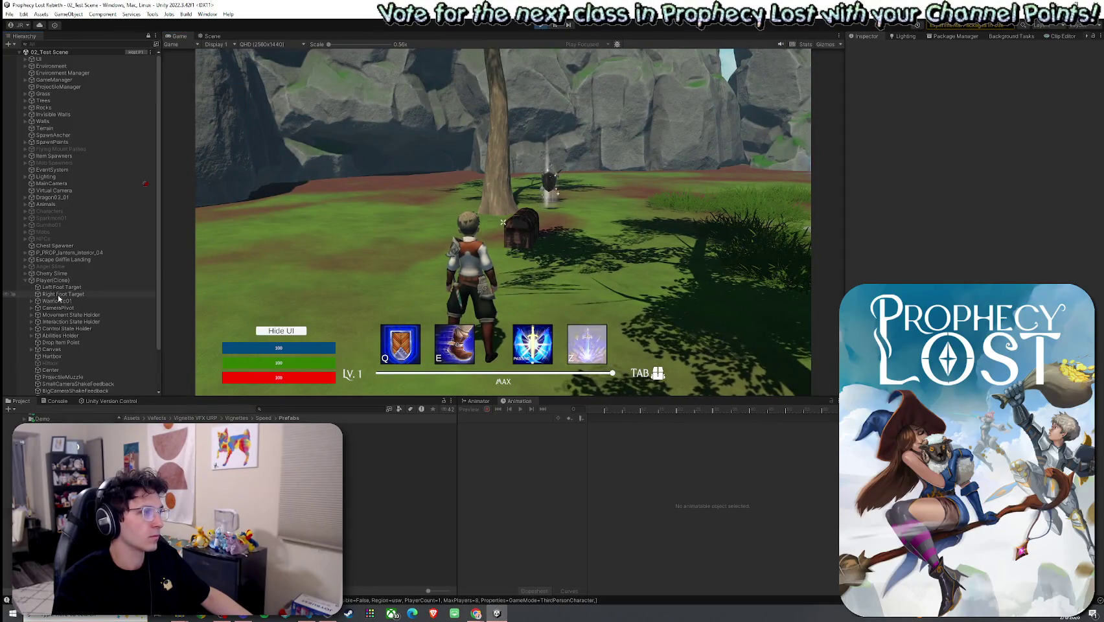
Expand Player(Clone) > Canvas > Main Panel and inspect SpeedVignette and DamageVignette
scroll(55, 354, down, 2)
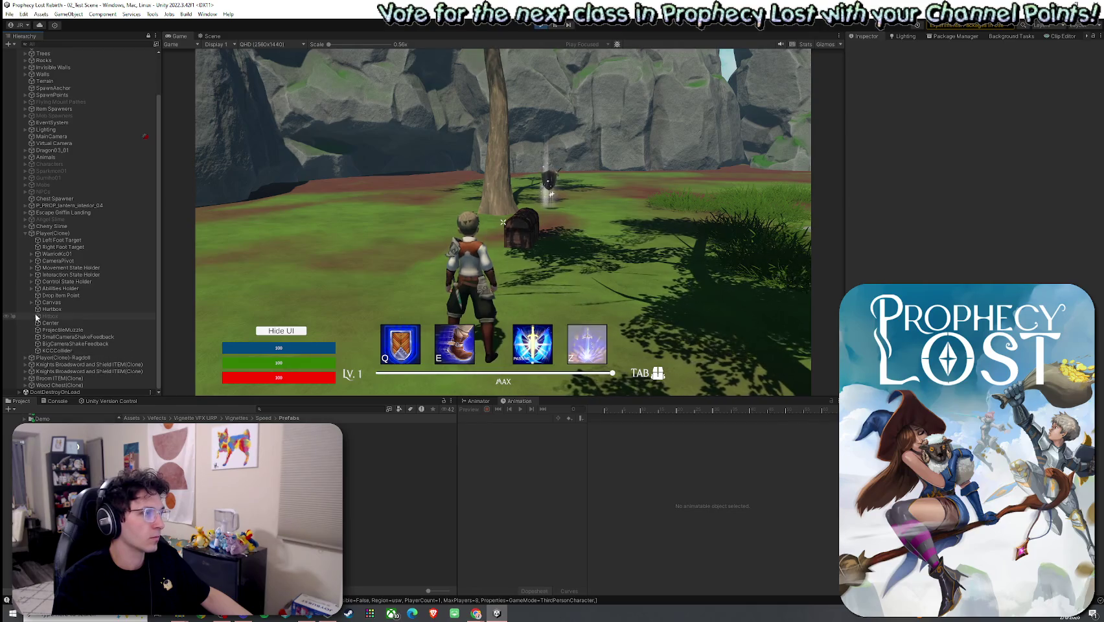
click(31, 302)
click(38, 309)
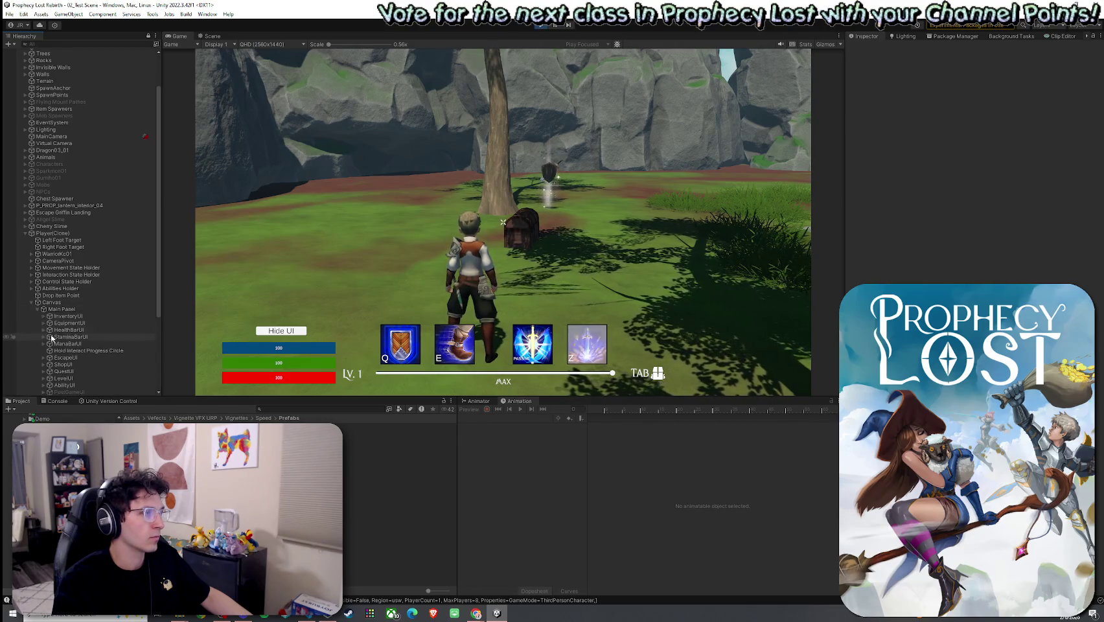
scroll(52, 336, down, 3)
click(77, 355)
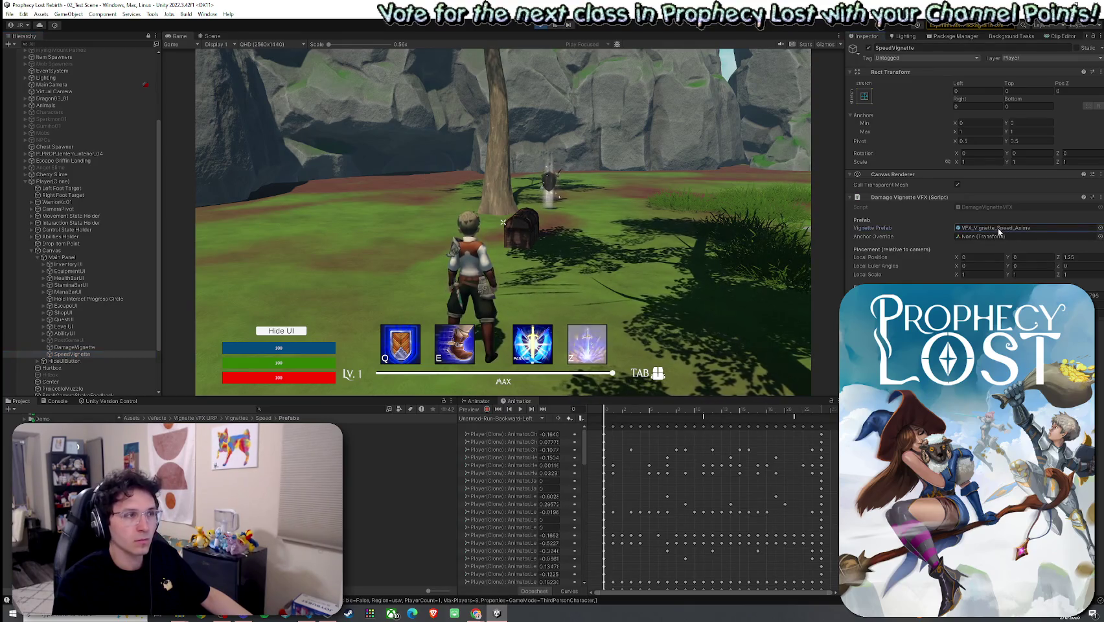
click(94, 349)
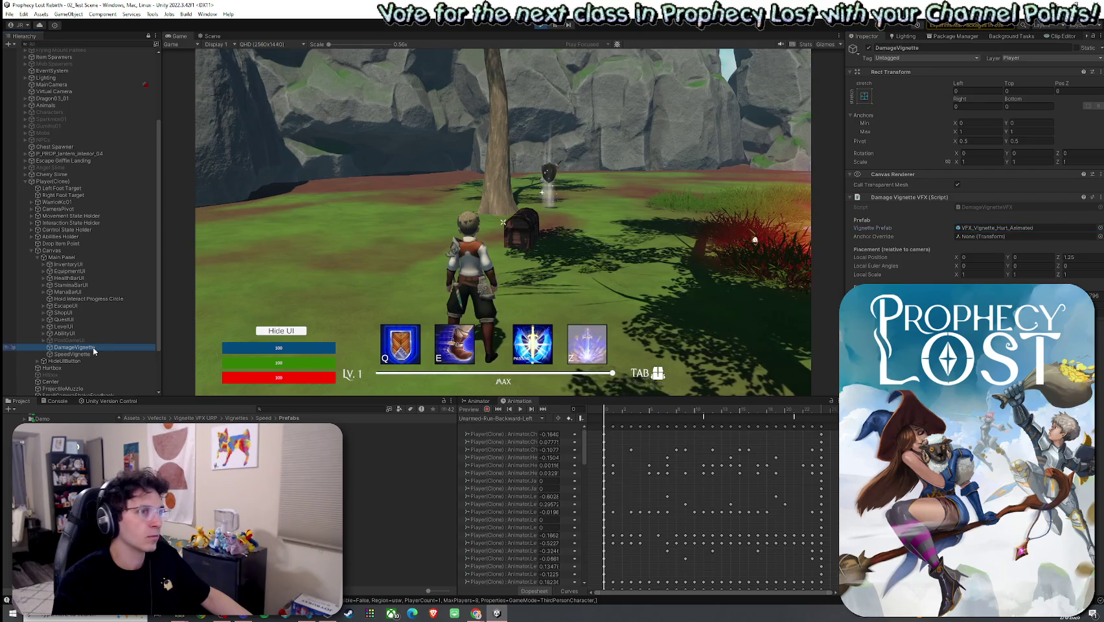
click(100, 354)
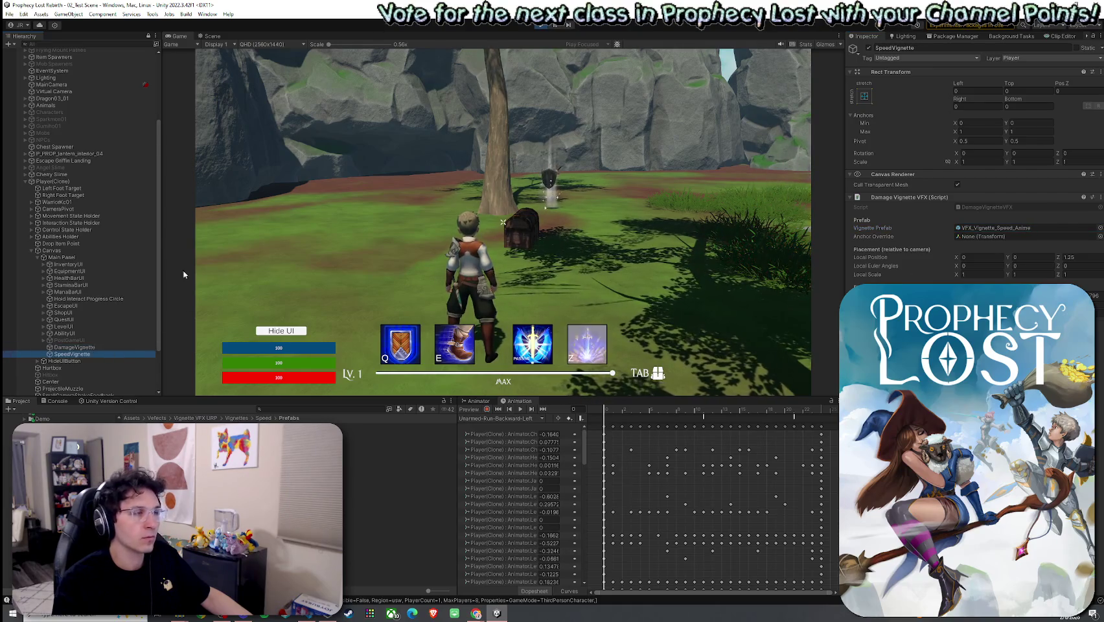
Expand Player(Clone)'s Abilities Holder and select Charge to view its settings
click(78, 181)
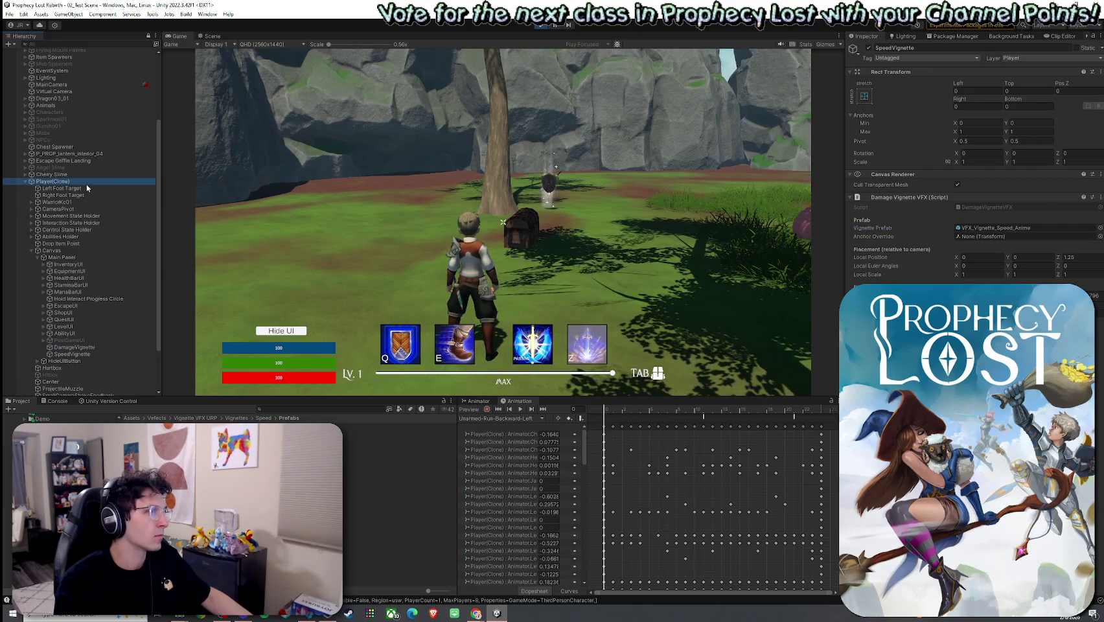
click(31, 237)
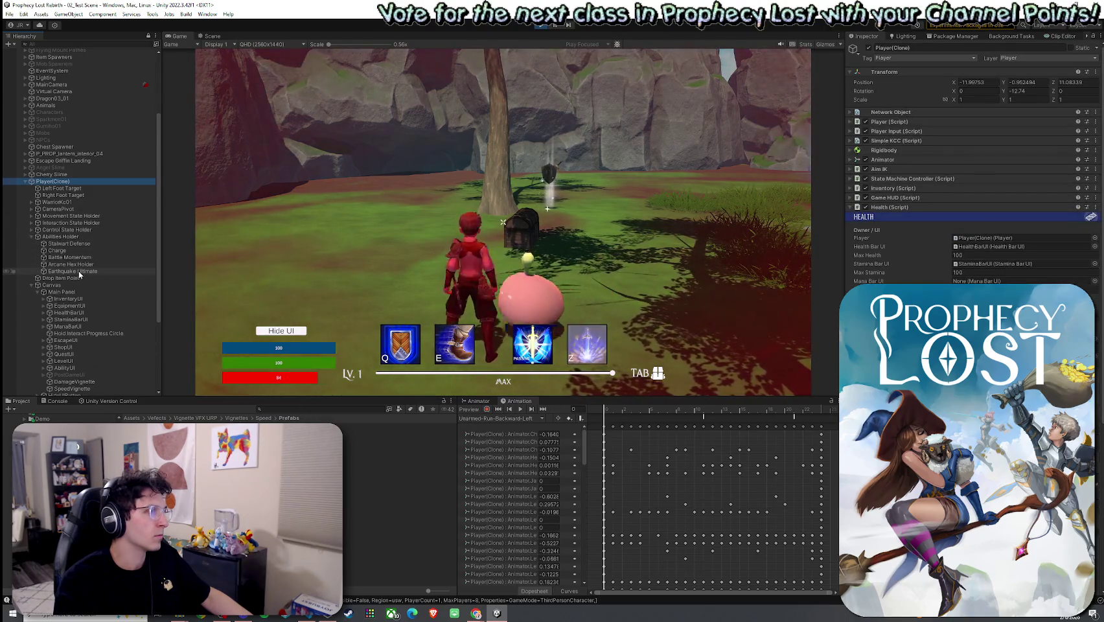
click(57, 250)
click(215, 264)
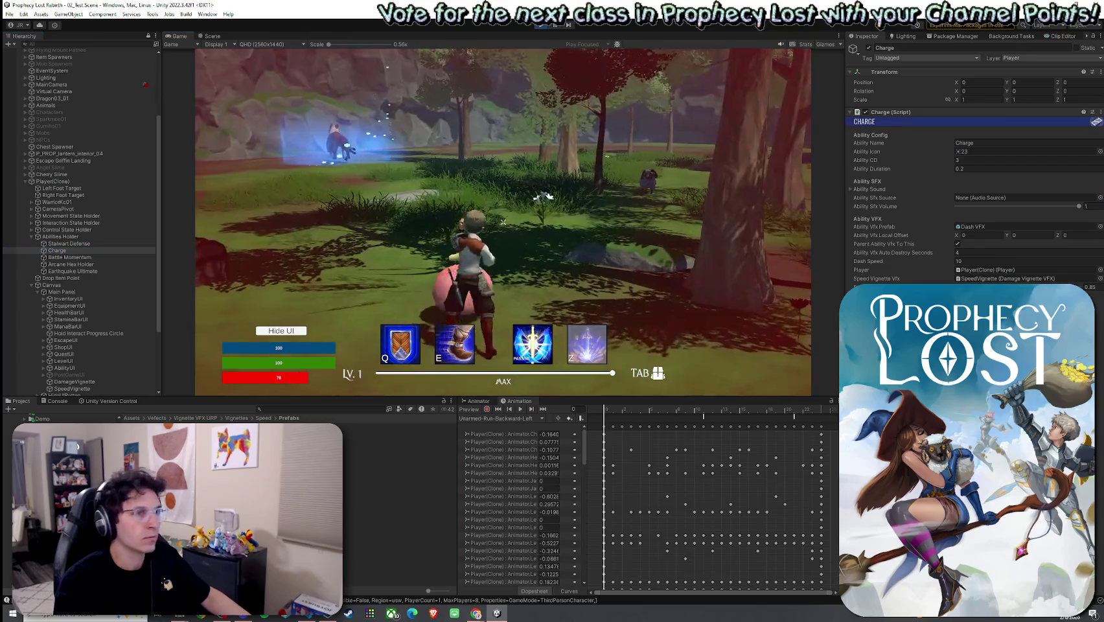
Run toward the lantern rock and Charge-dash up onto the rocky ledge
key(w)
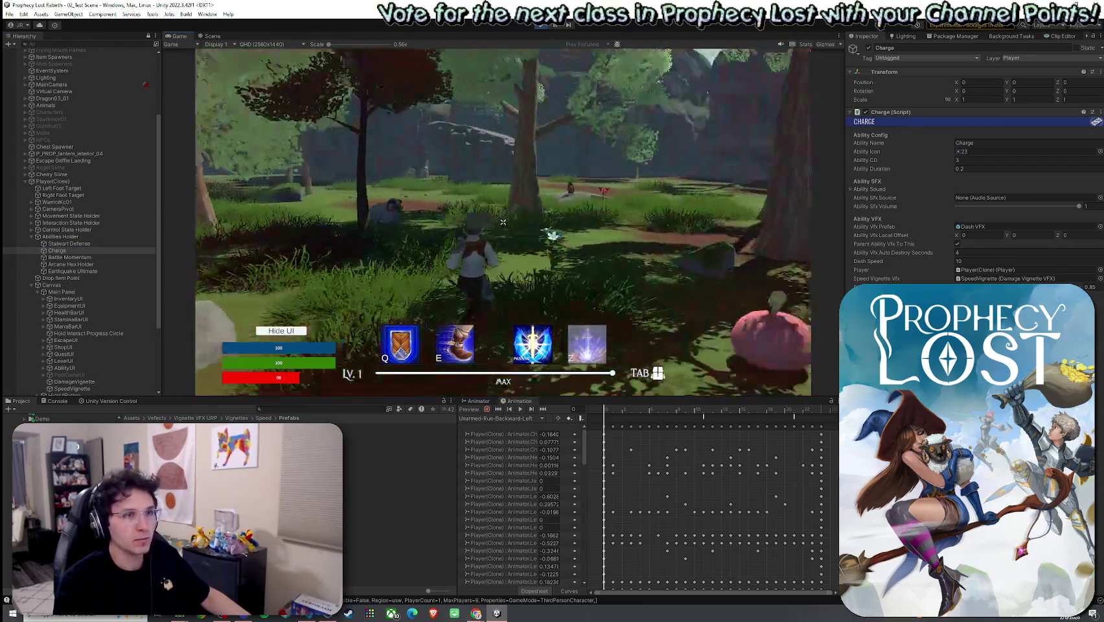
key(w)
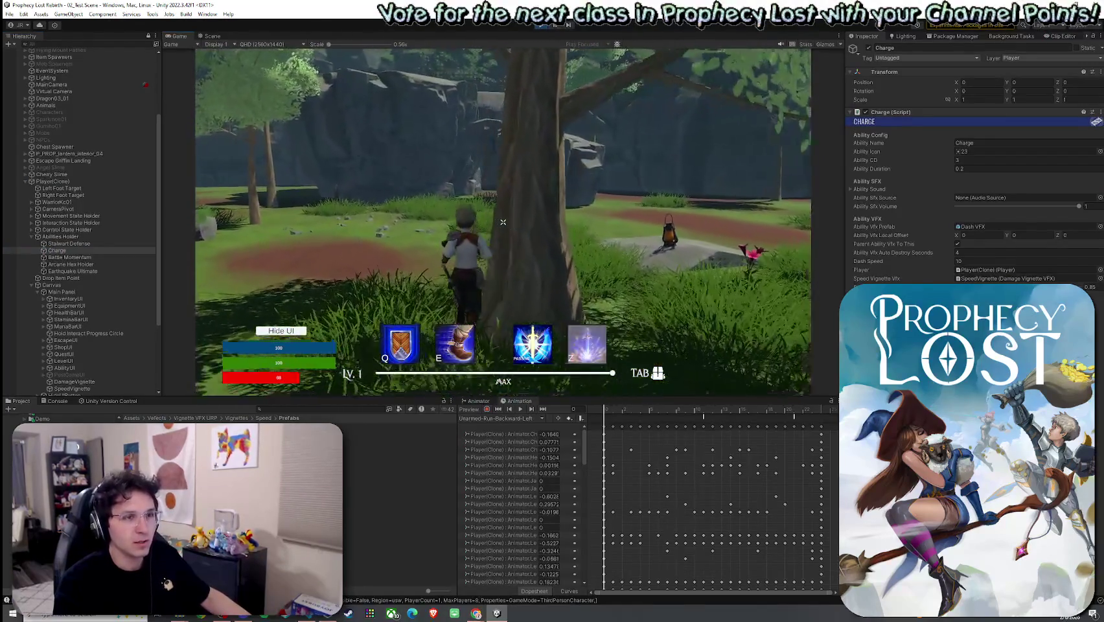
key(w)
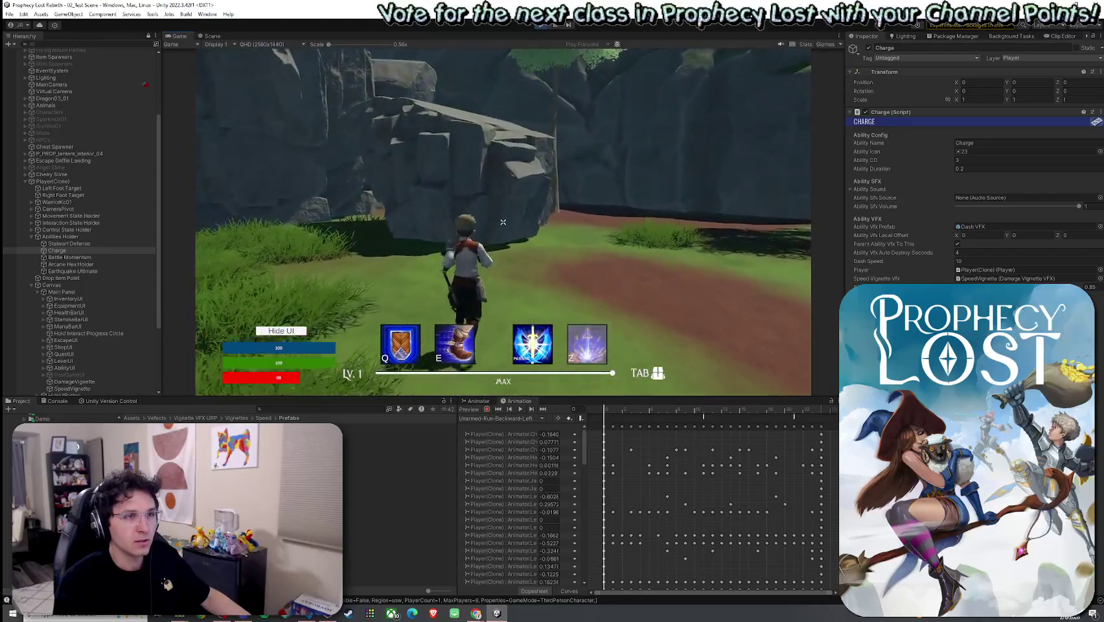
key(e)
key(w)
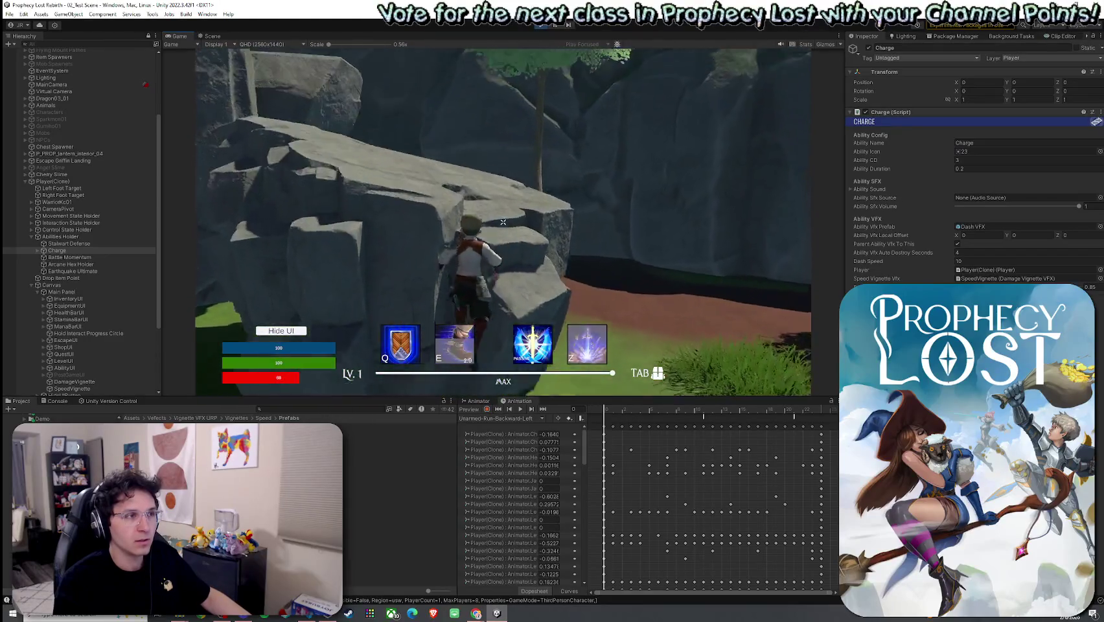
key(w)
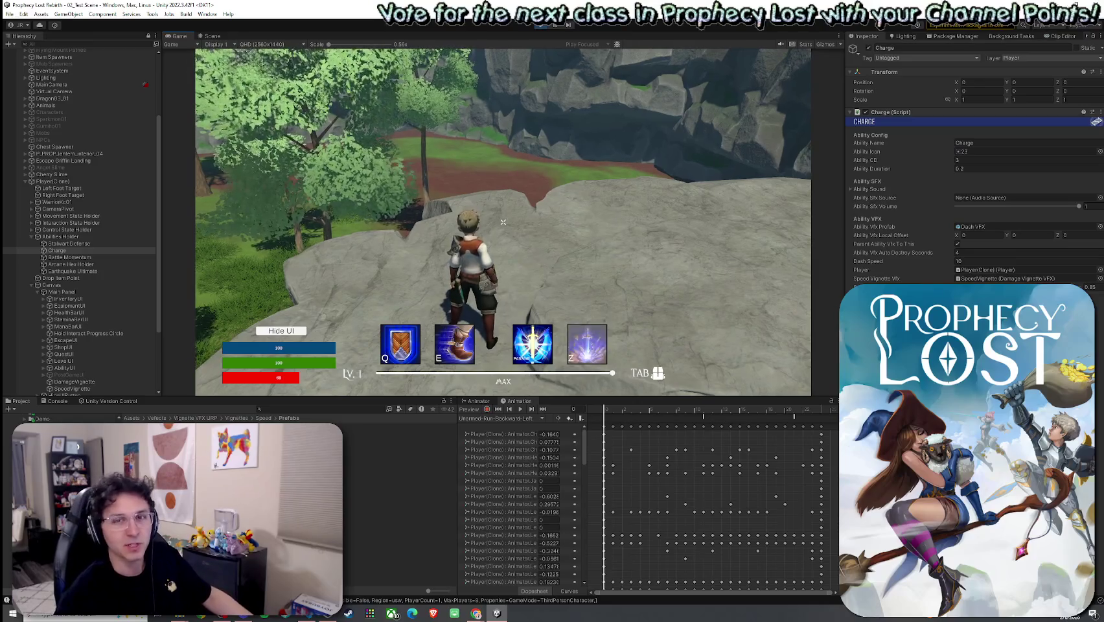
key(w)
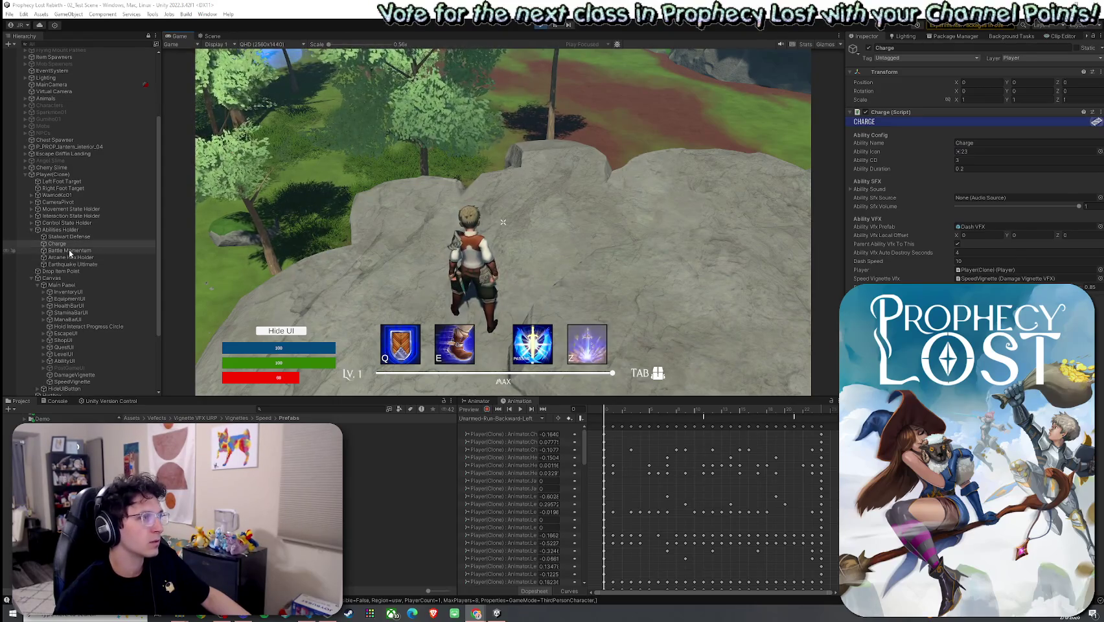
Ping Charge's speed vignette, compare SpeedVignette with DamageVignette, then open VFX_Vignette_Speed_Anime
click(1004, 279)
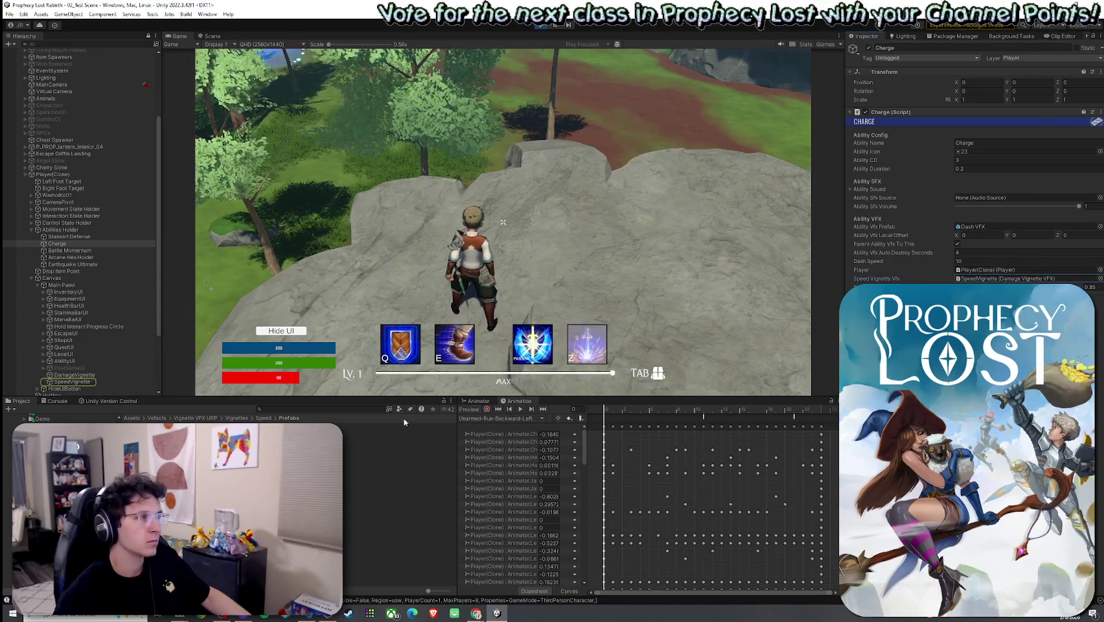
click(72, 381)
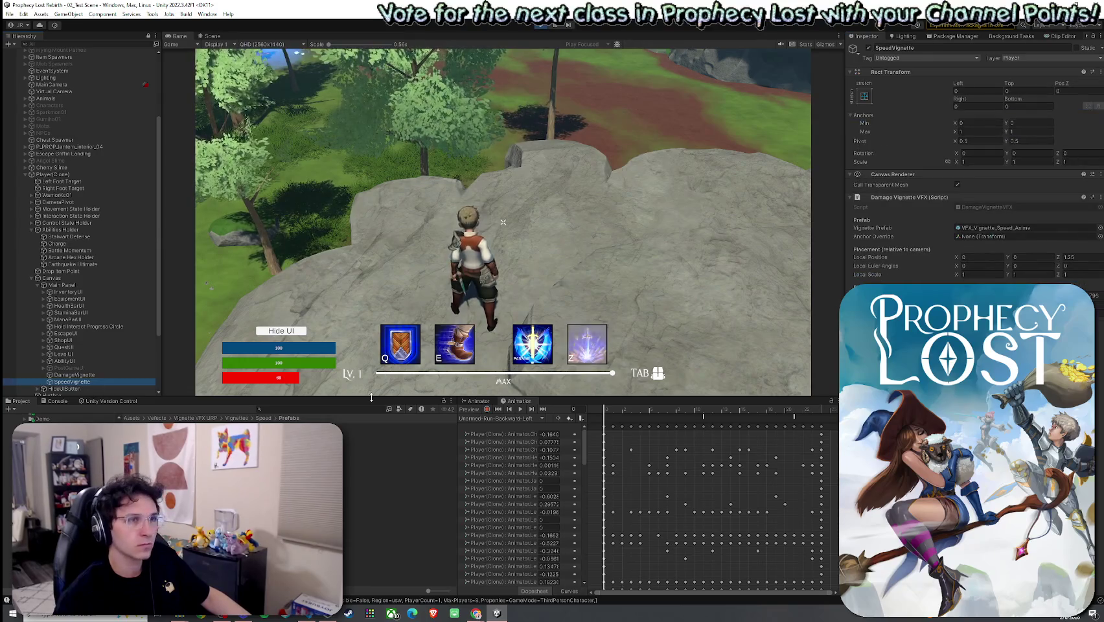
click(86, 376)
key(Down)
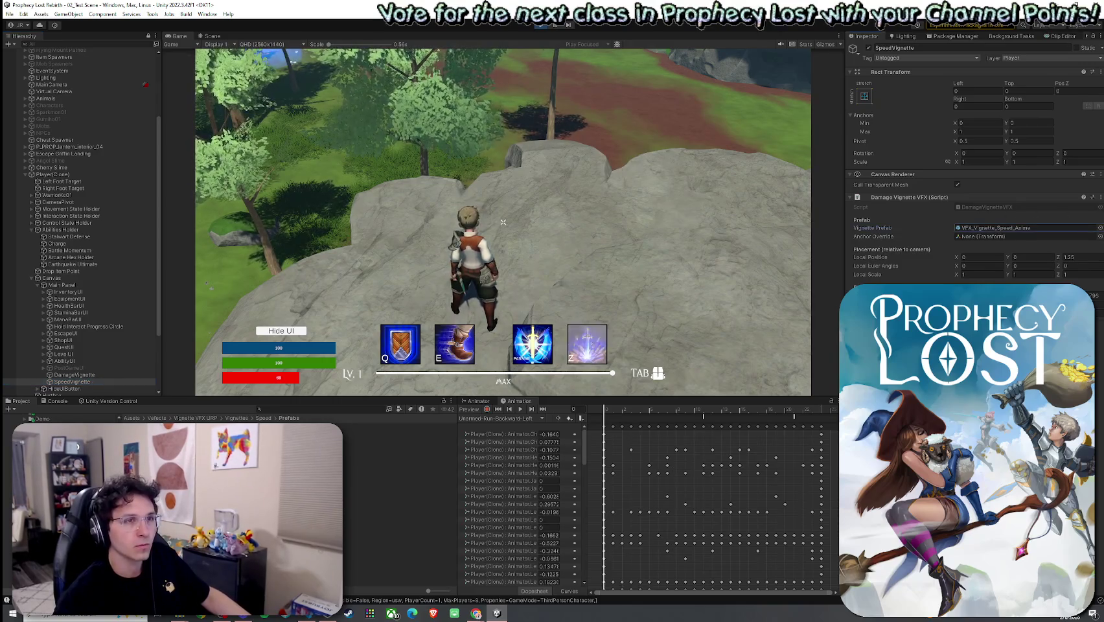
click(1010, 227)
double_click(1010, 227)
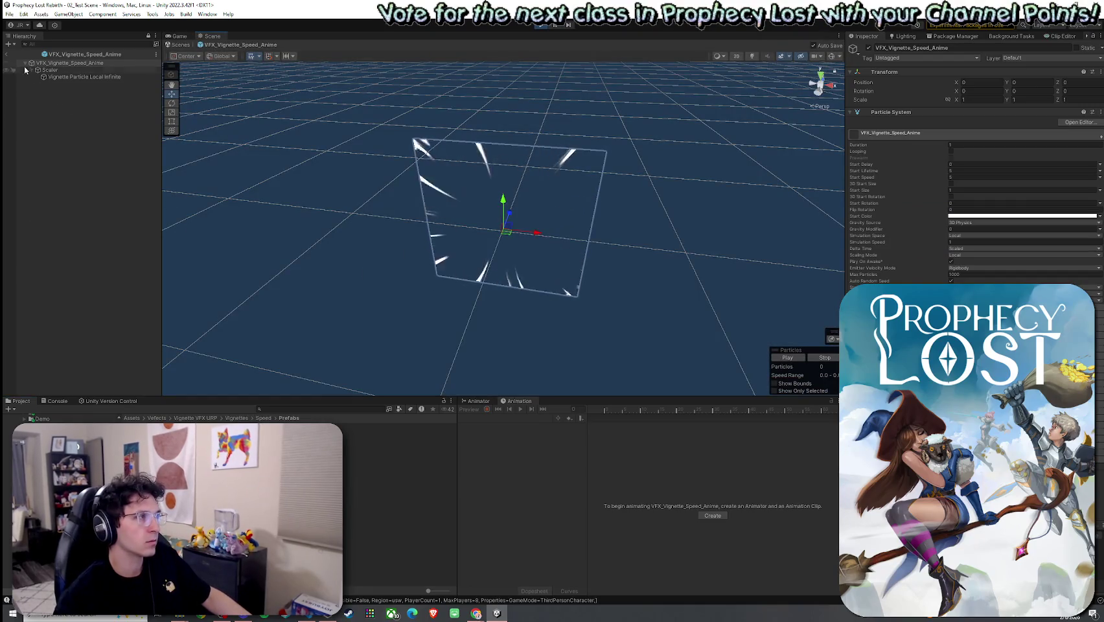
Exit the VFX_Vignette_Speed_Anime prefab back to the live test scene
click(8, 56)
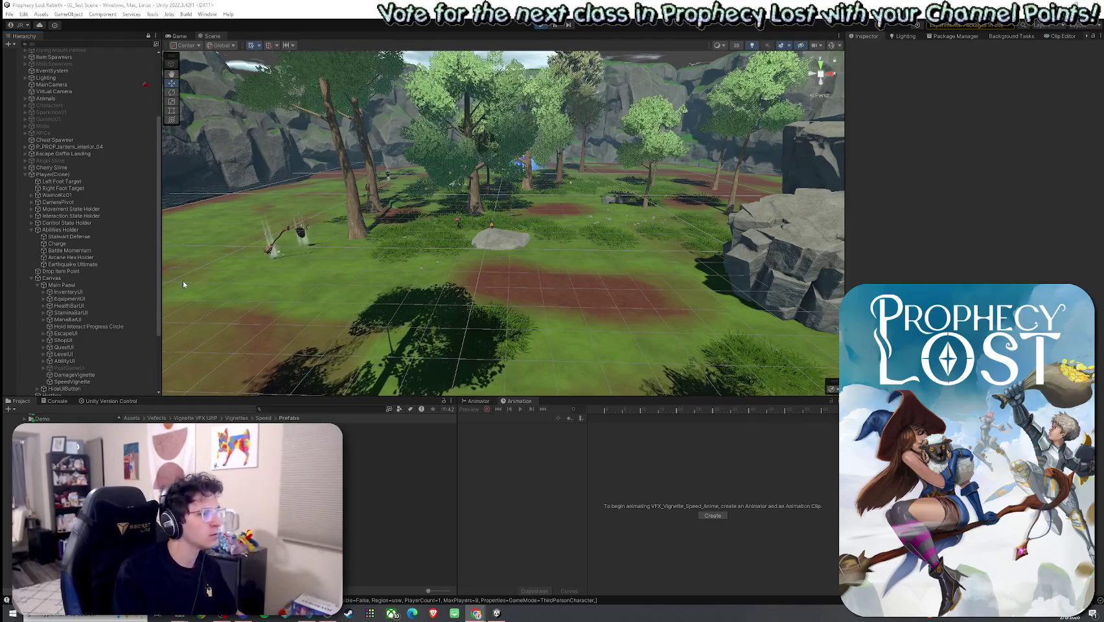
Expand Player(Clone) > Abilities Holder and select the Charge ability
scroll(70, 146, up, 5)
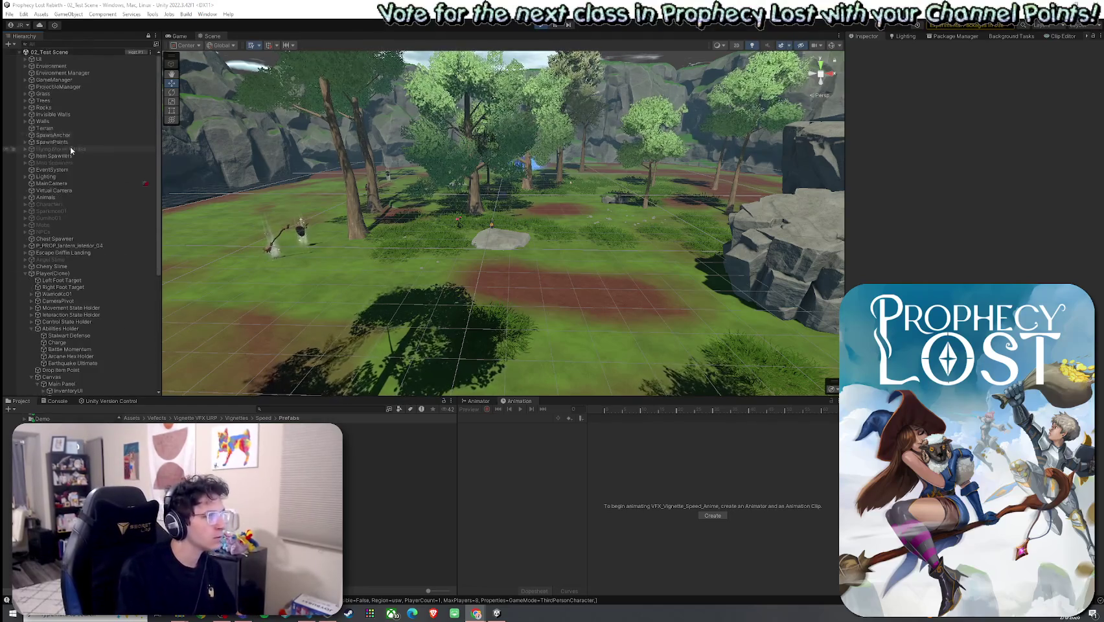
click(26, 274)
click(25, 274)
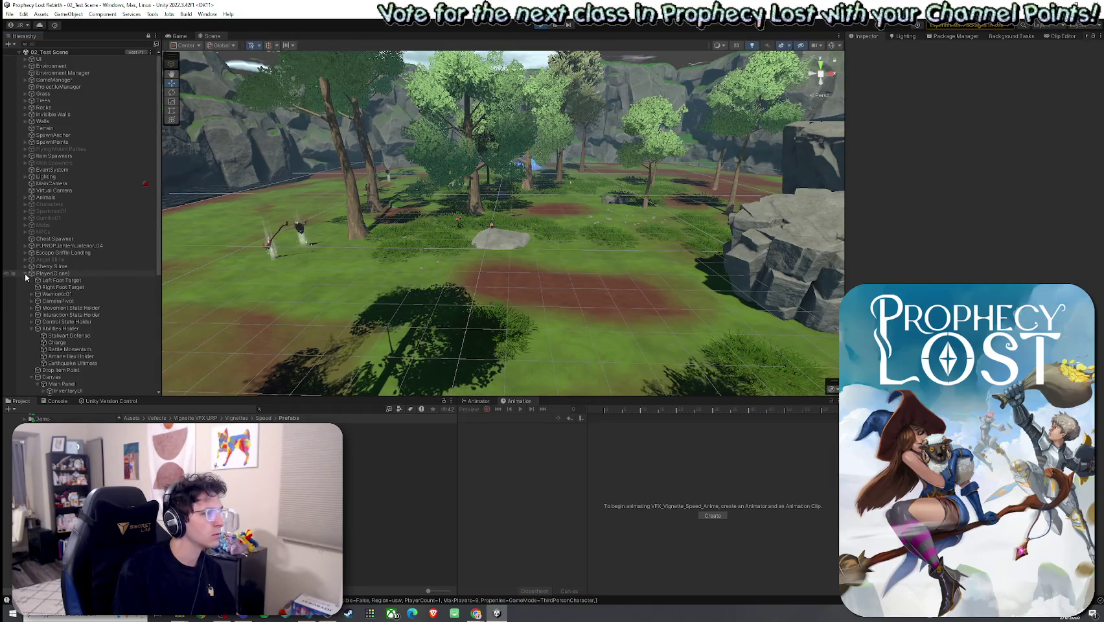
click(32, 328)
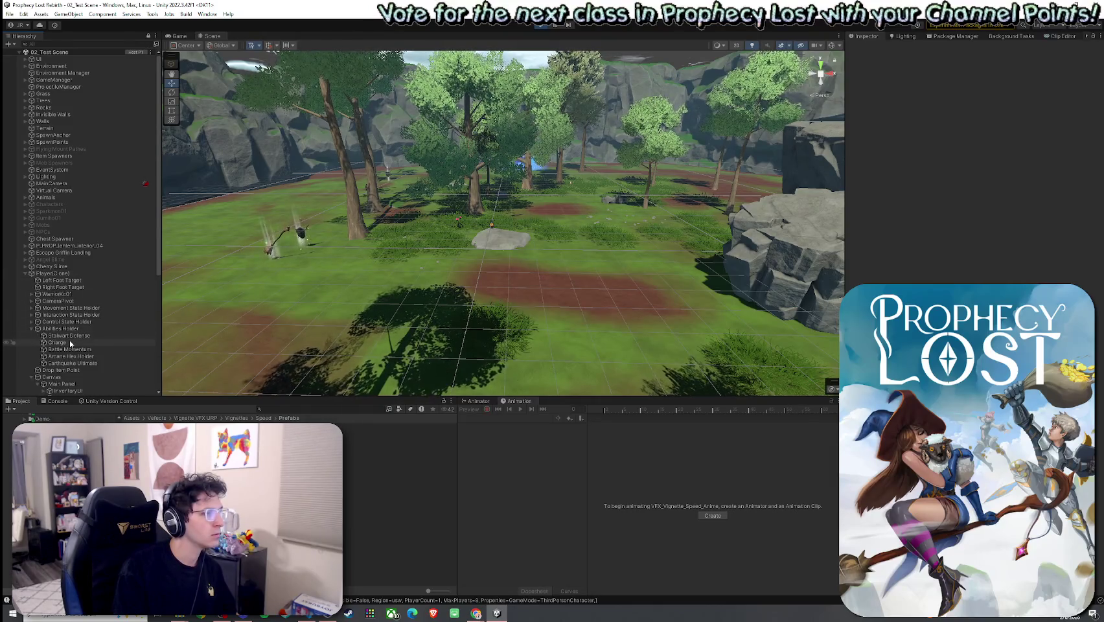
click(57, 342)
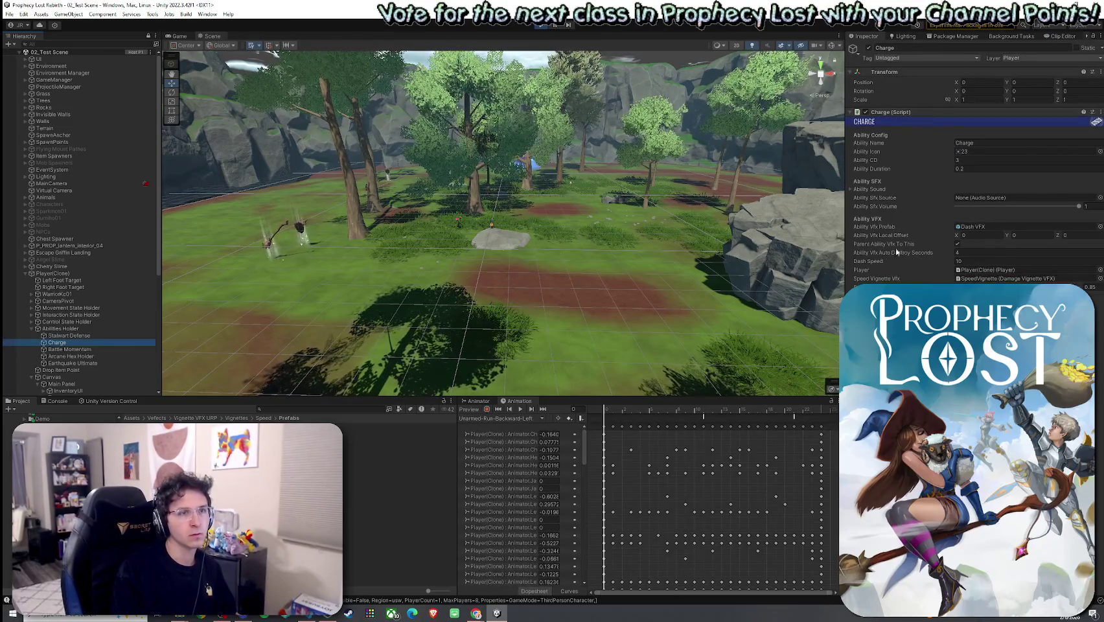
Launch the Snipping Tool and snip the Charge (Script) settings
key(super+s)
text(snip)
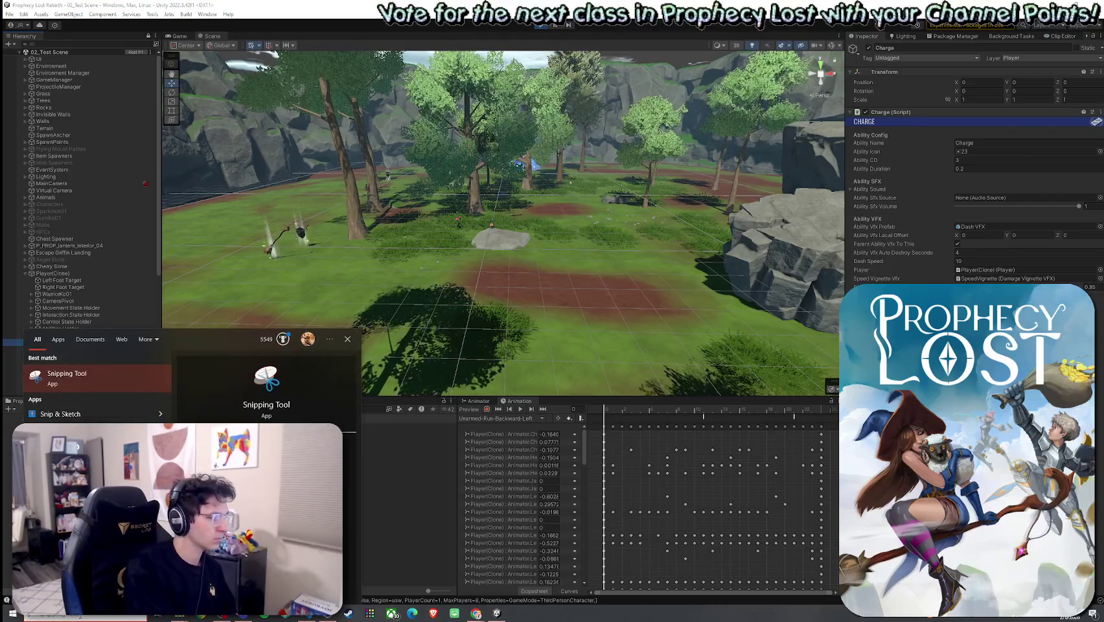
key(Return)
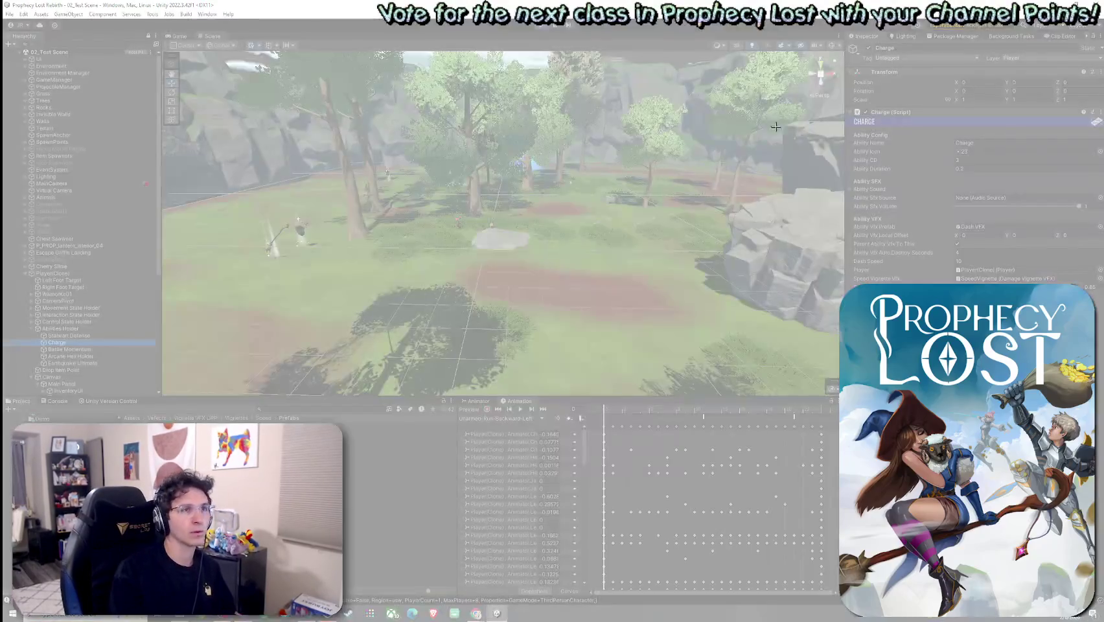
drag(844, 103, 1102, 297)
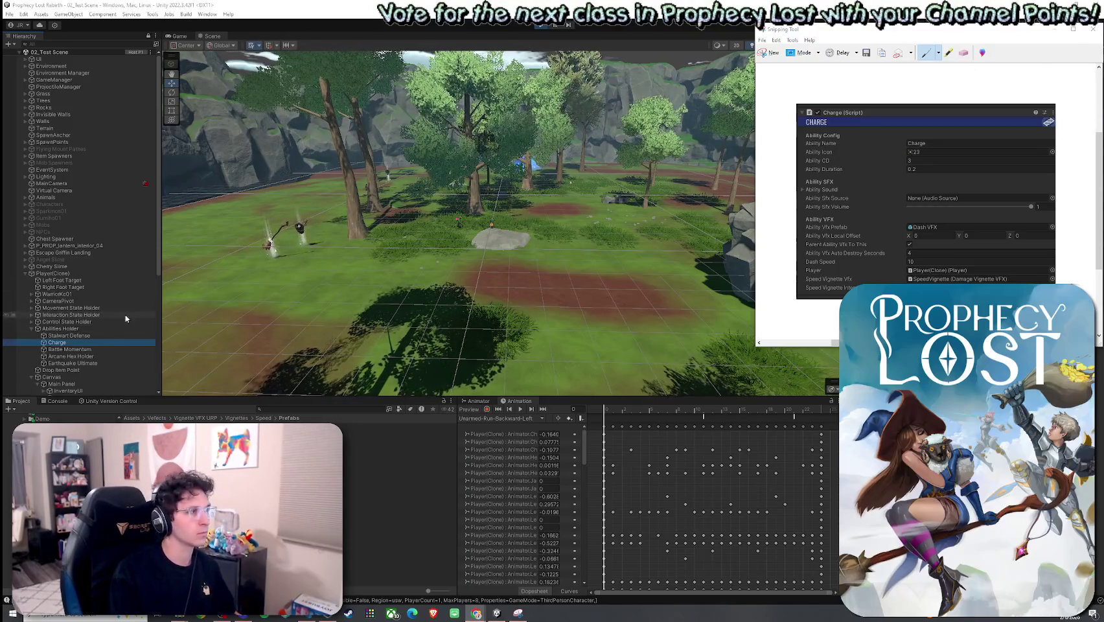
Select SpeedVignette and snip its component settings in a new snip
scroll(81, 357, down, 5)
click(84, 377)
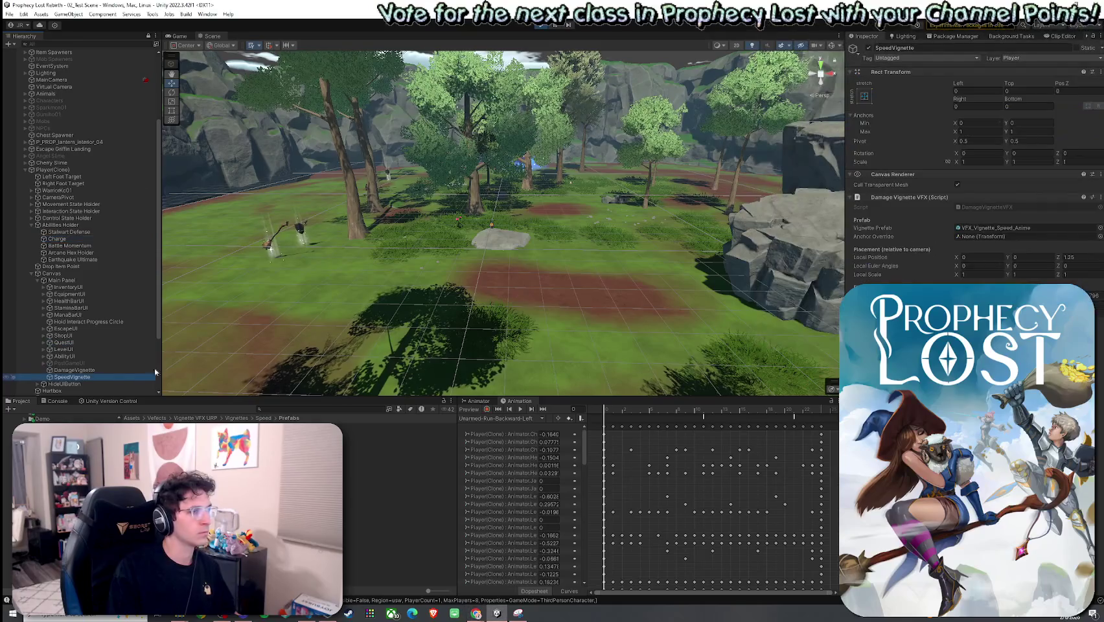
click(519, 612)
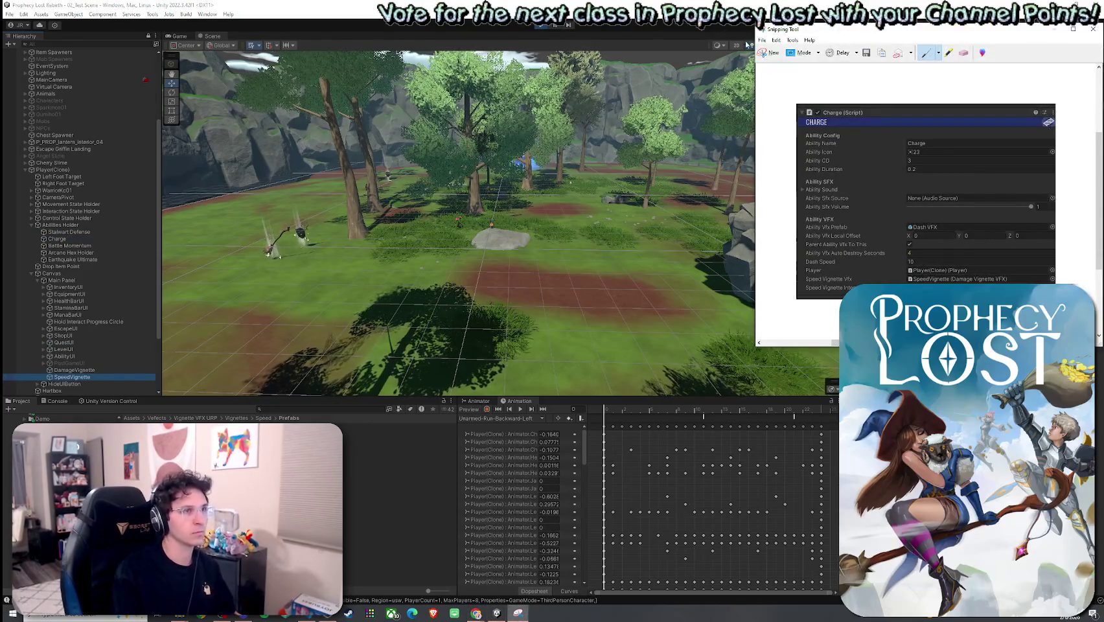
key(ctrl+n)
mouse_move(843, 37)
mouse_down()
mouse_move(981, 209)
mouse_move(1091, 299)
mouse_move(1103, 329)
mouse_up()
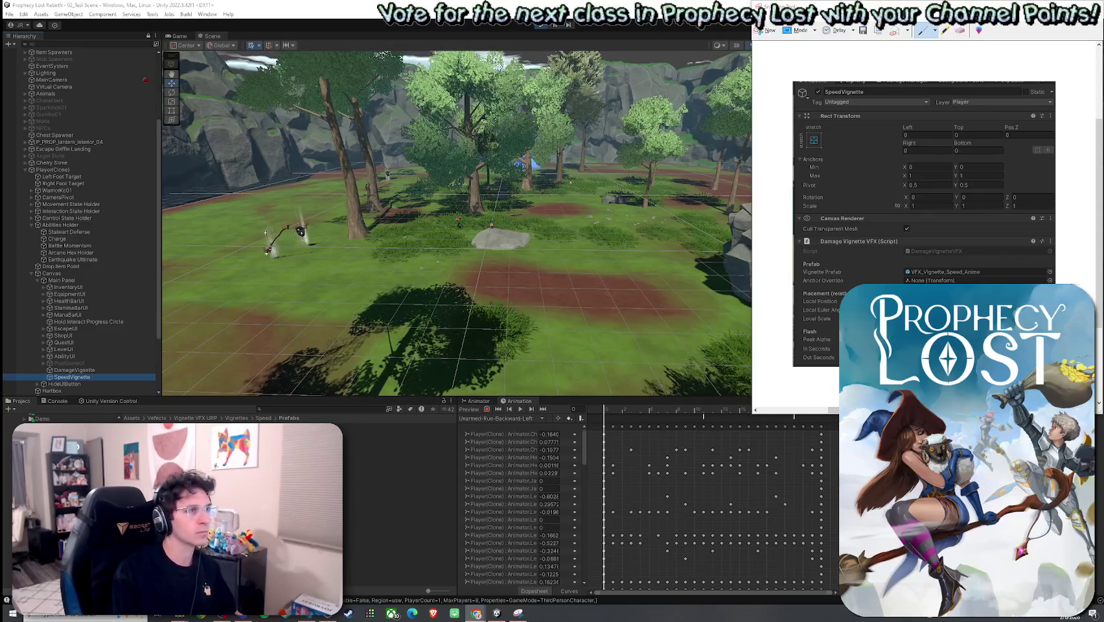
Close the Snipping Tool, discarding the snip without saving
key(super+Left)
key(alt+F4)
click(326, 317)
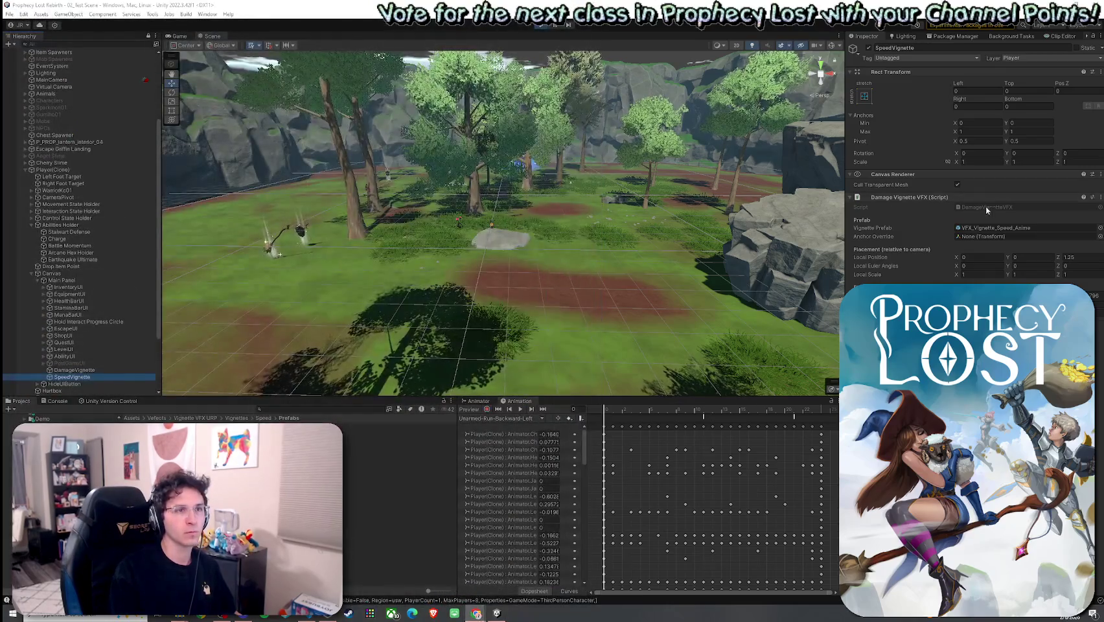
click(131, 418)
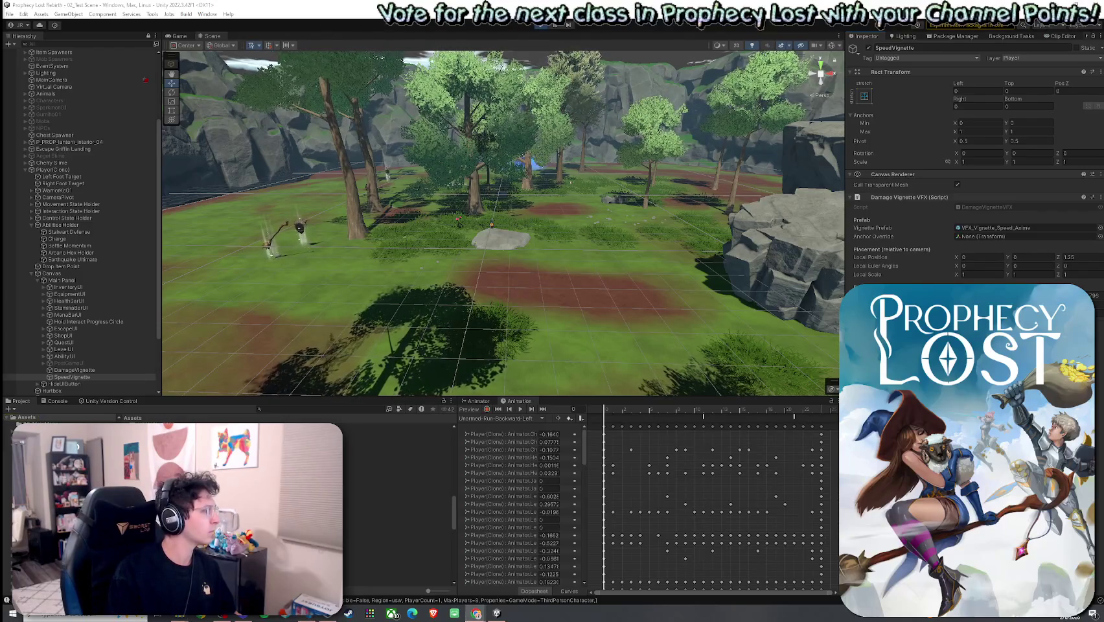
Reselect Charge and open the Charge script via Edit Script
click(57, 238)
right_click(930, 116)
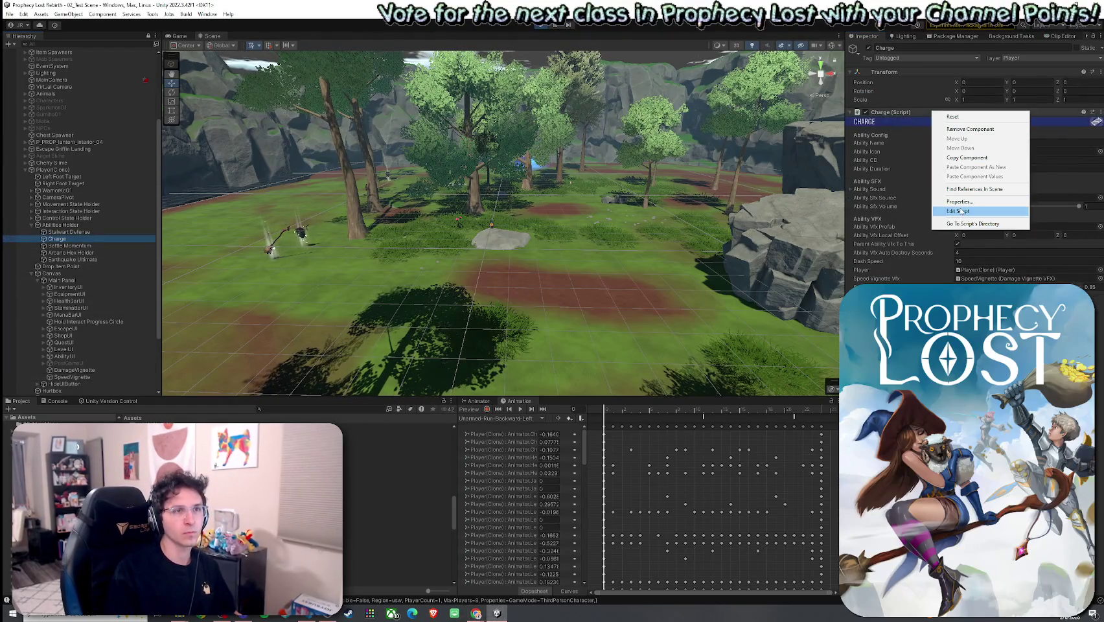
click(959, 212)
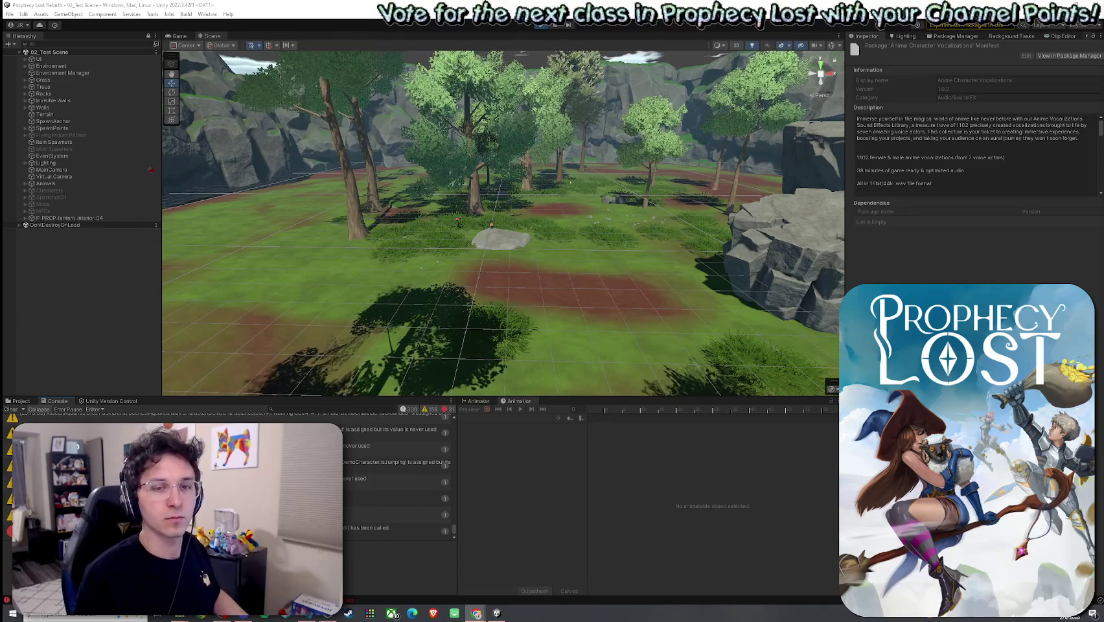
Review the console's has-been-called message, clear the console, and try saving the scene
click(395, 528)
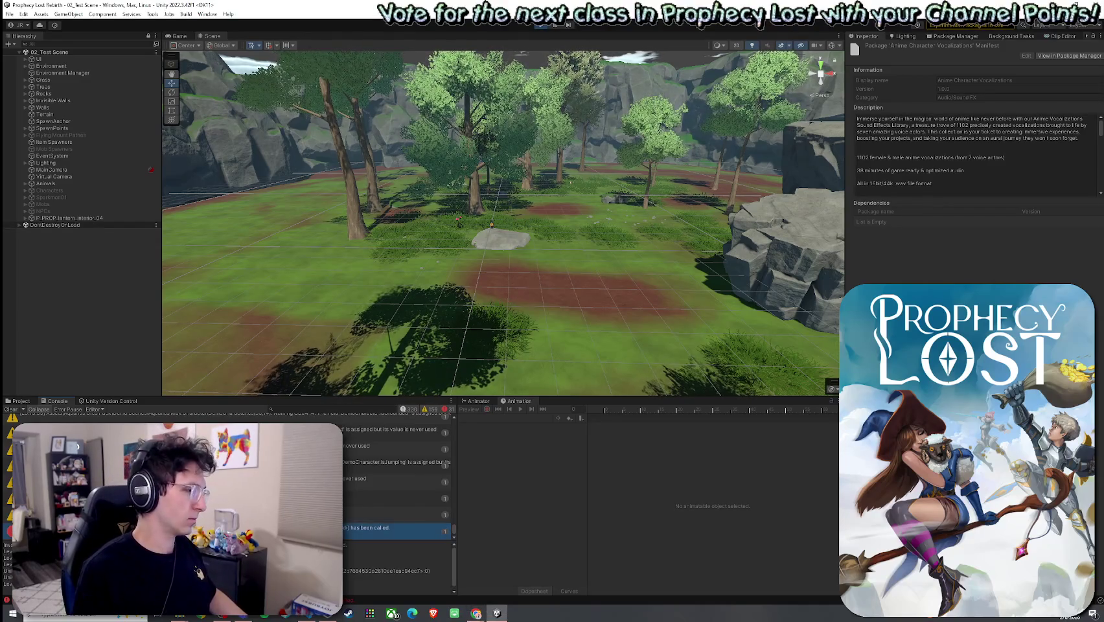
click(11, 409)
click(10, 14)
click(89, 57)
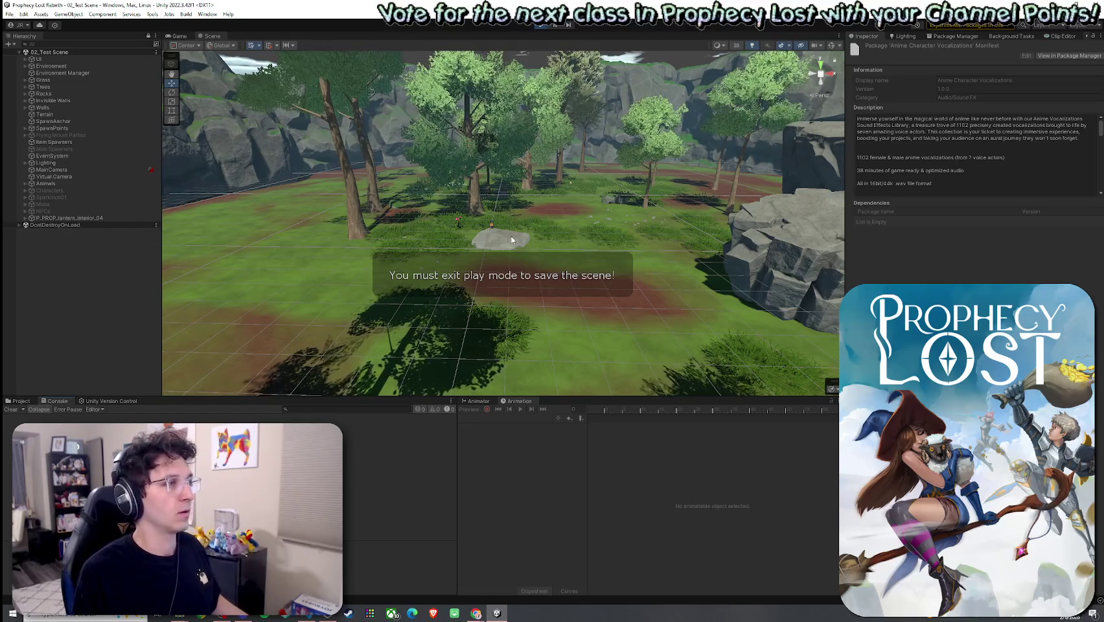
Restart Play mode, save the scene, and start a game session from the title screen
click(540, 27)
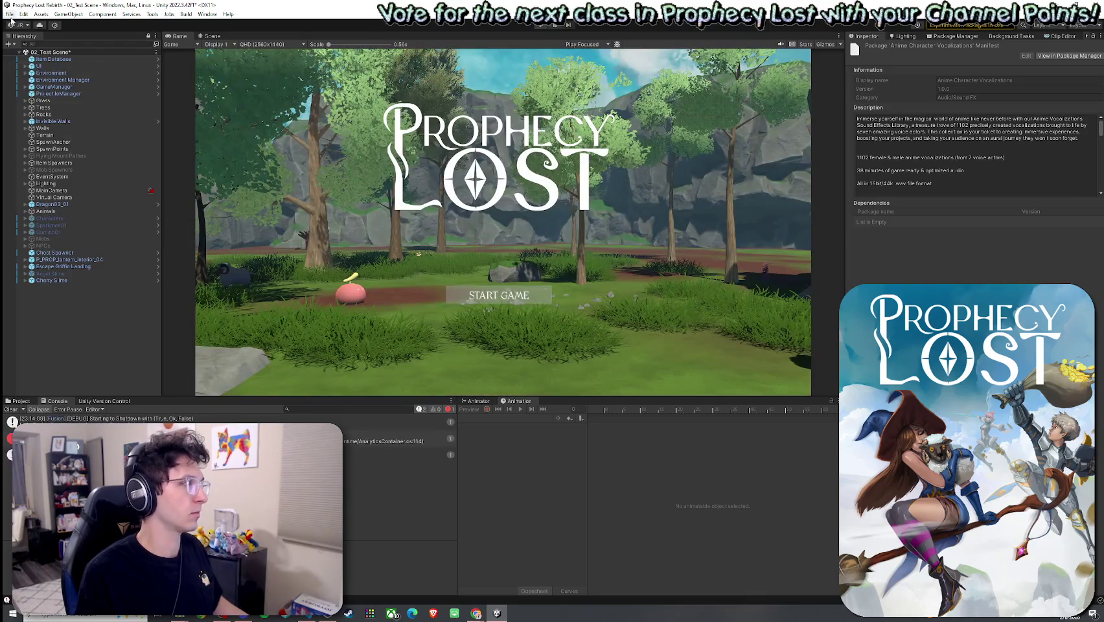
click(10, 13)
click(31, 56)
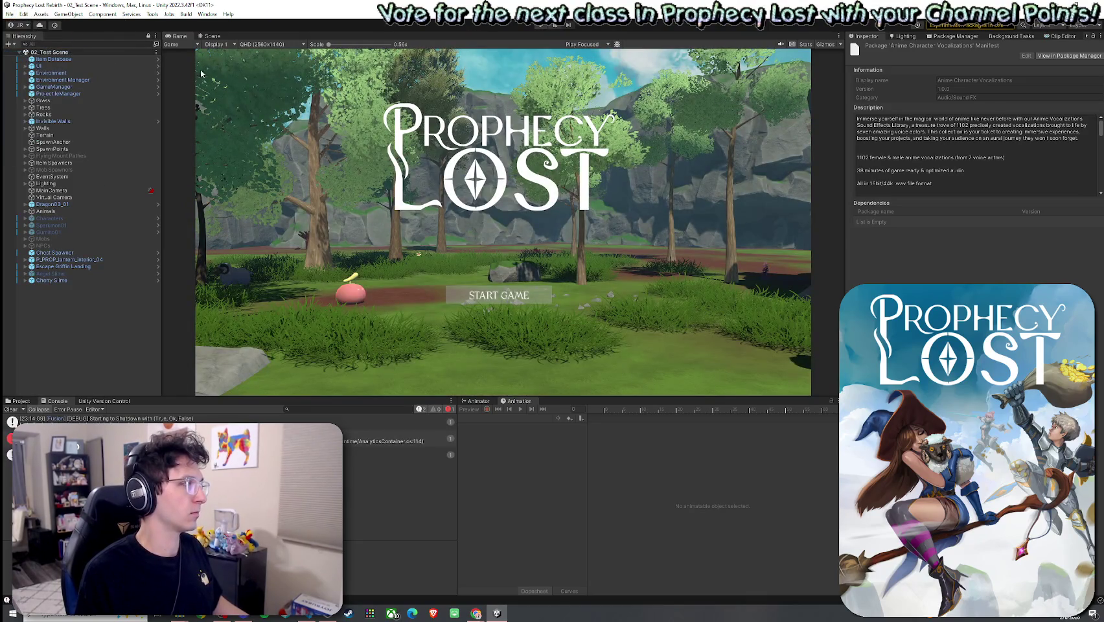
click(20, 400)
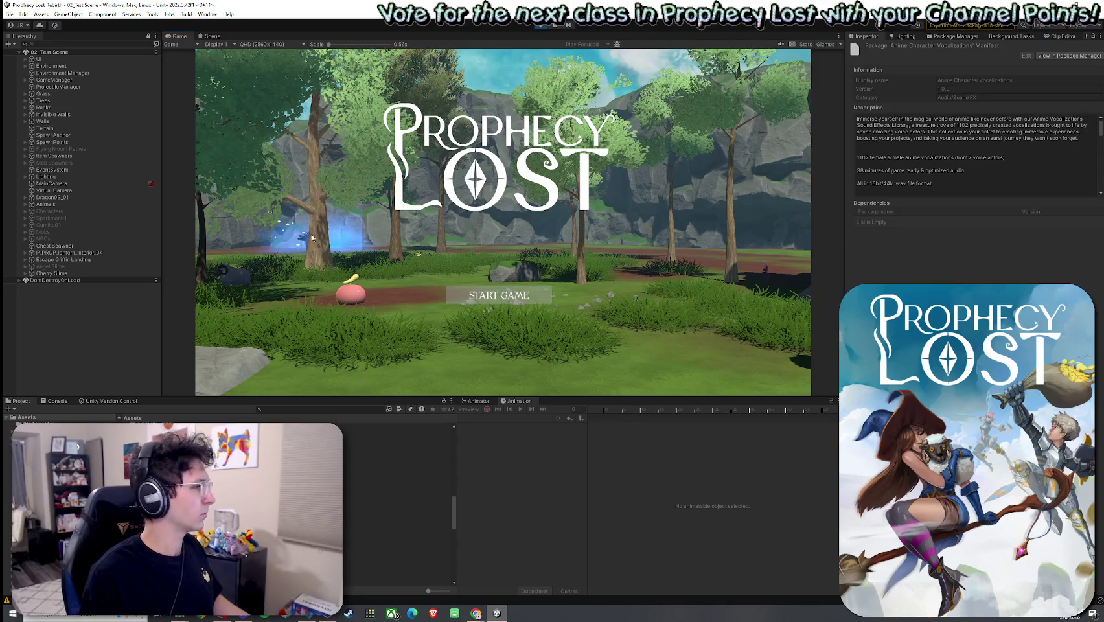
click(491, 289)
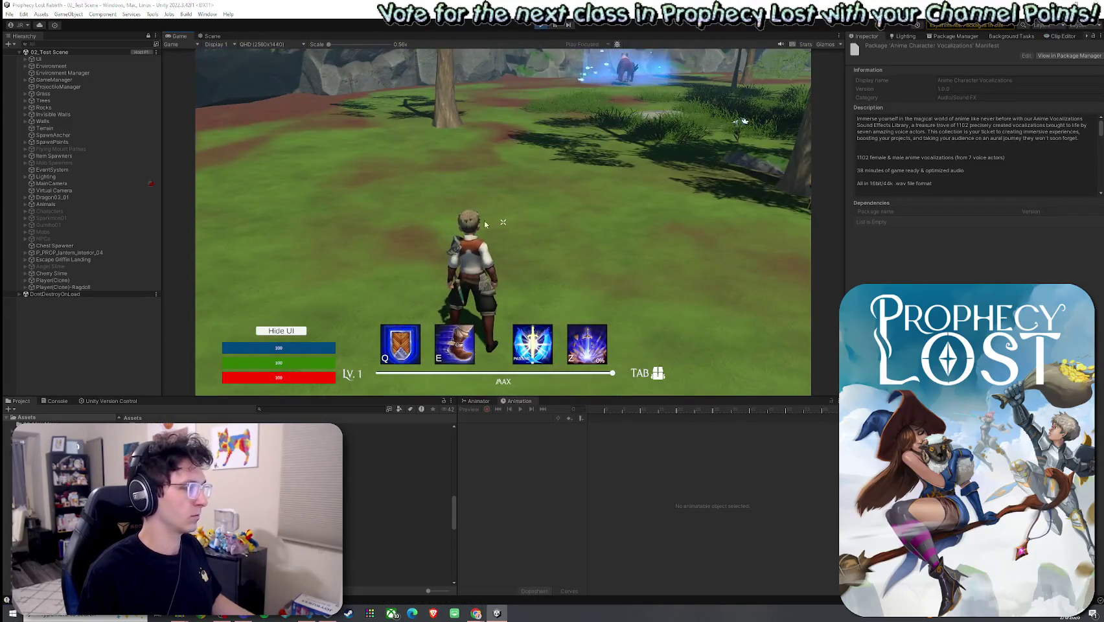
Inspect the error entry in the Console, then clear the log
click(55, 400)
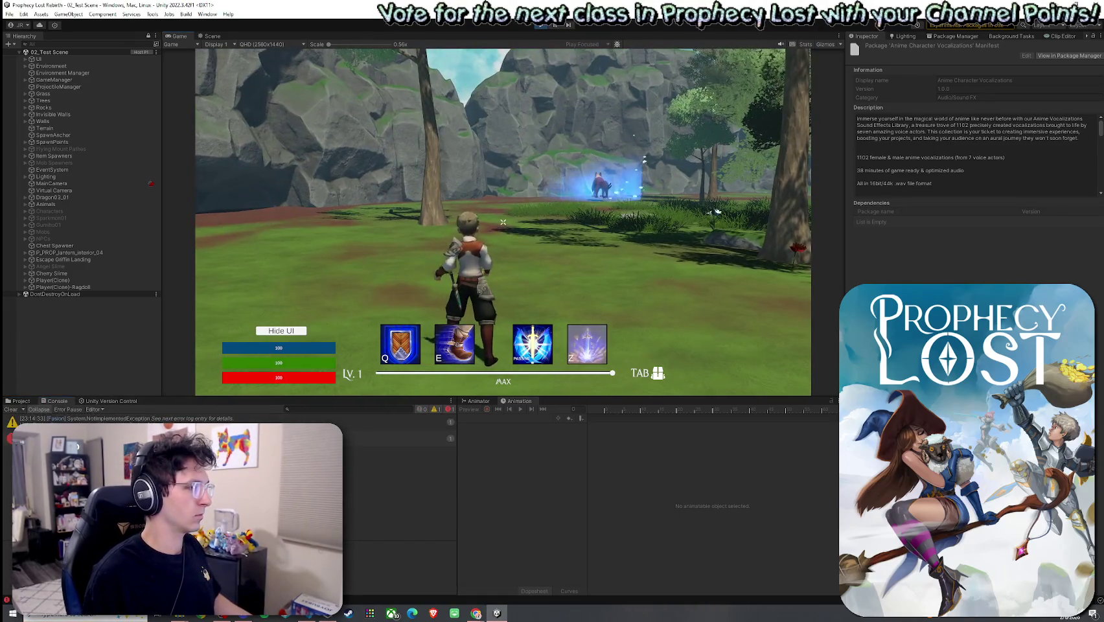
key(super)
click(458, 440)
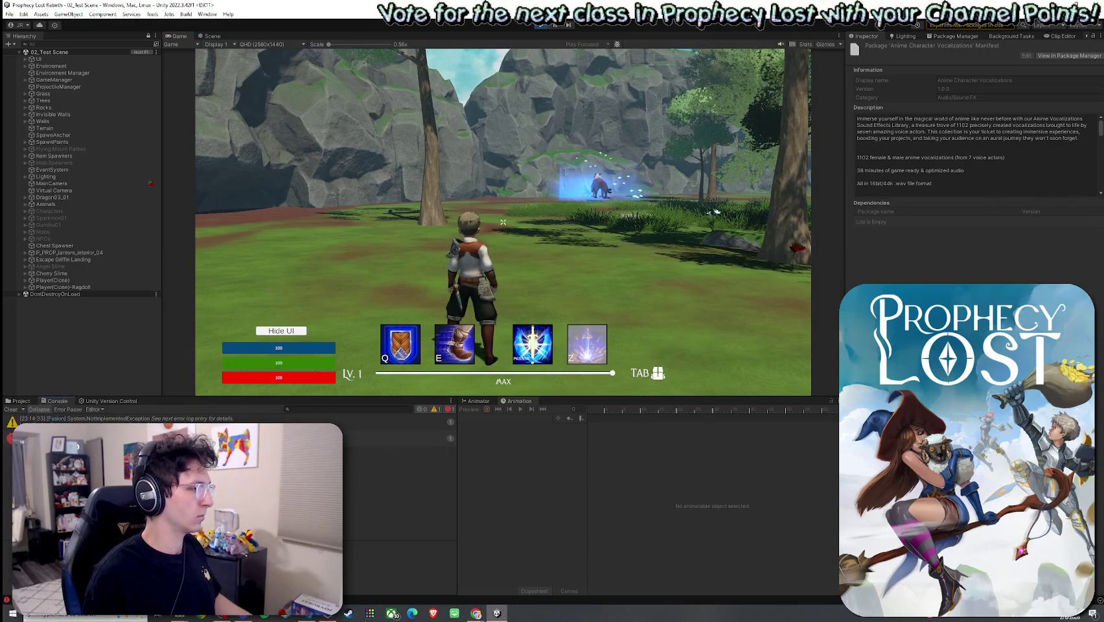
click(414, 438)
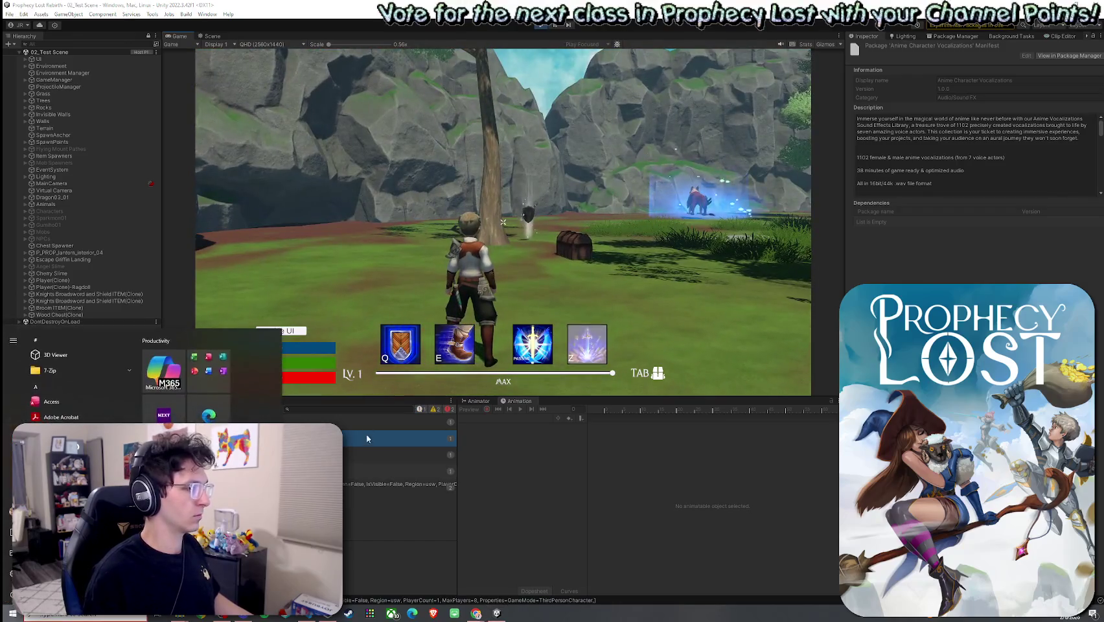
click(11, 409)
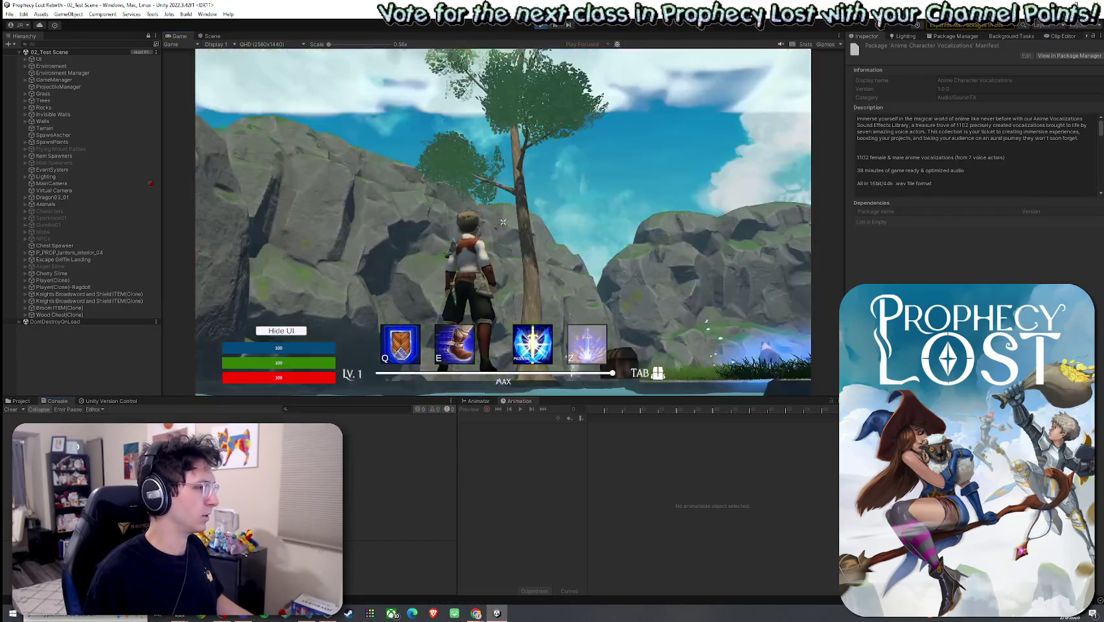
Trigger the Charge ability four times with E to check the speed-lines effect
key(e)
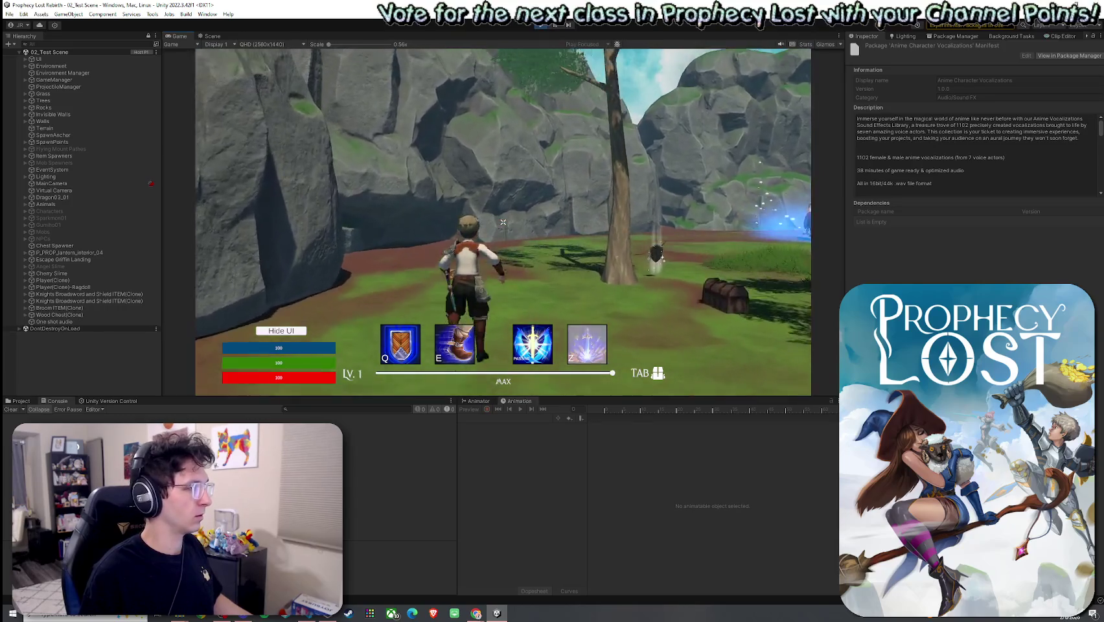
key(e)
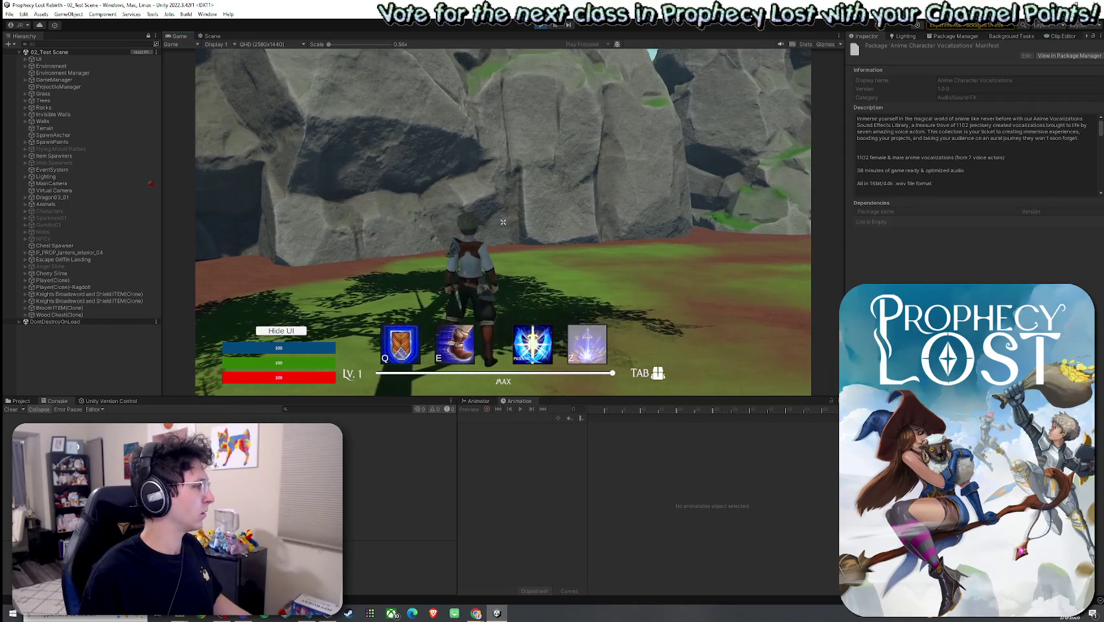
key(e)
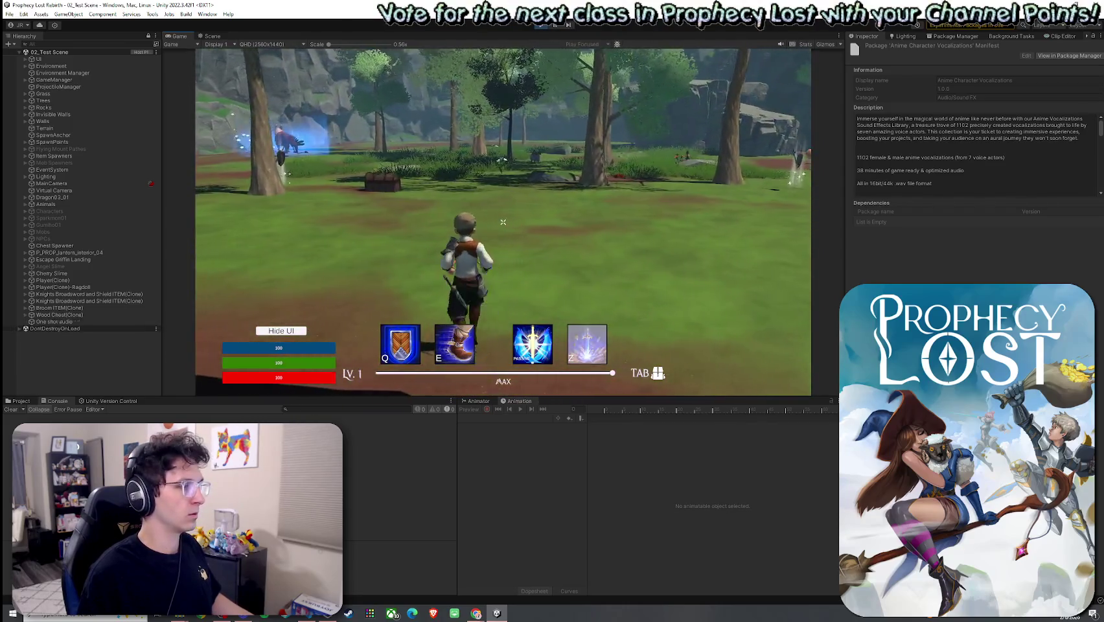
key(e)
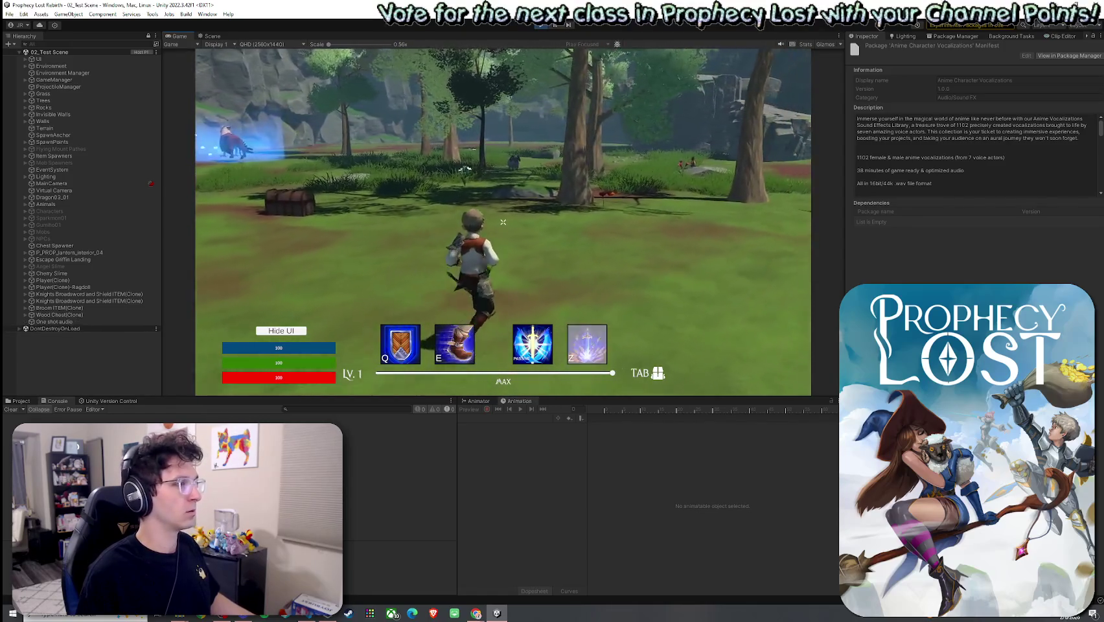
Stop the running game test with Ctrl+P
key(super)
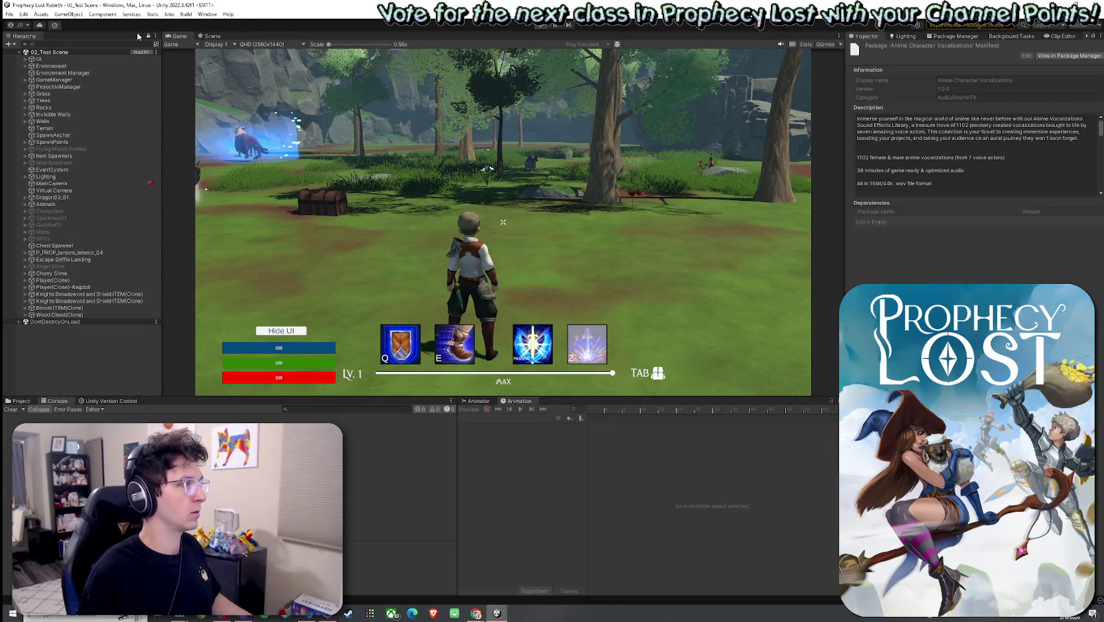
key(ctrl+p)
click(9, 14)
click(187, 3)
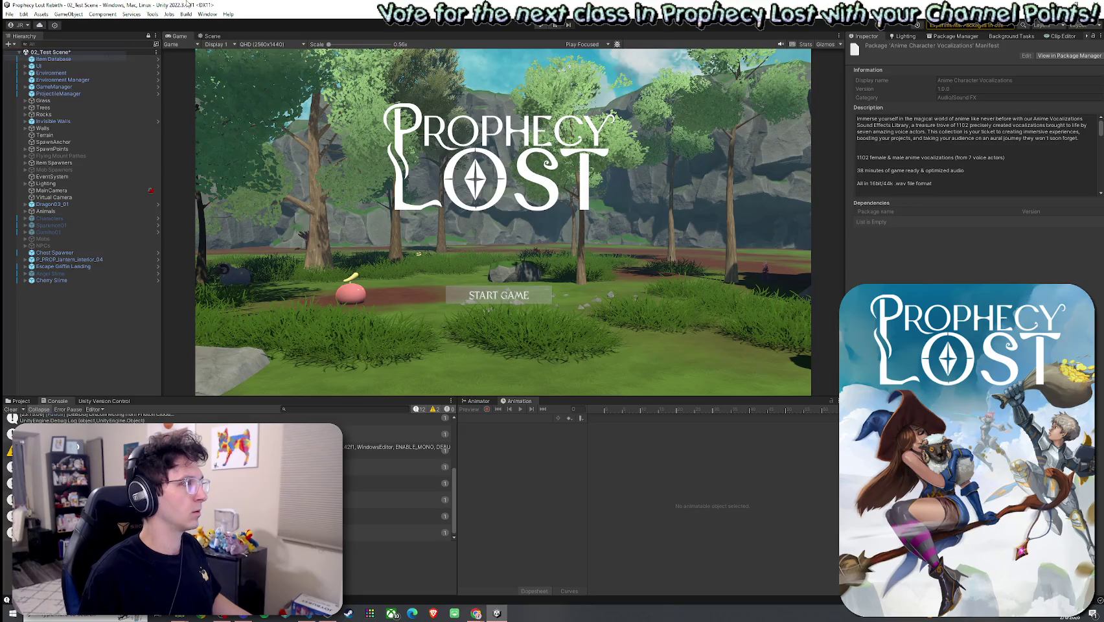
Snap the editor to the right half and run File > Build And Run, retrying after the failed build
key(super+Right)
click(564, 17)
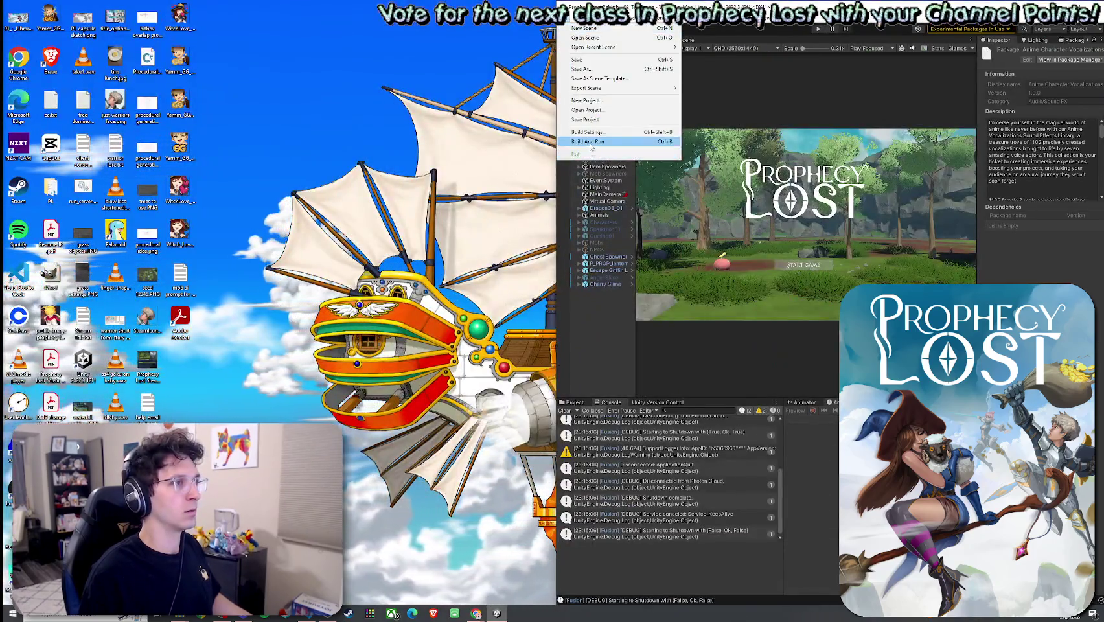
click(590, 142)
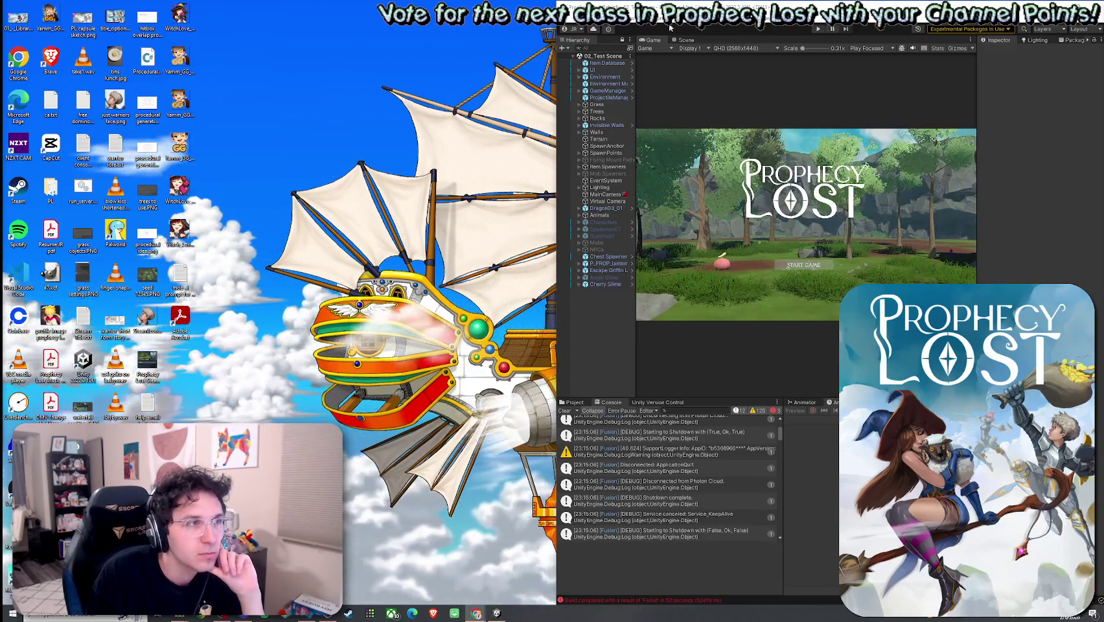
click(568, 19)
click(593, 144)
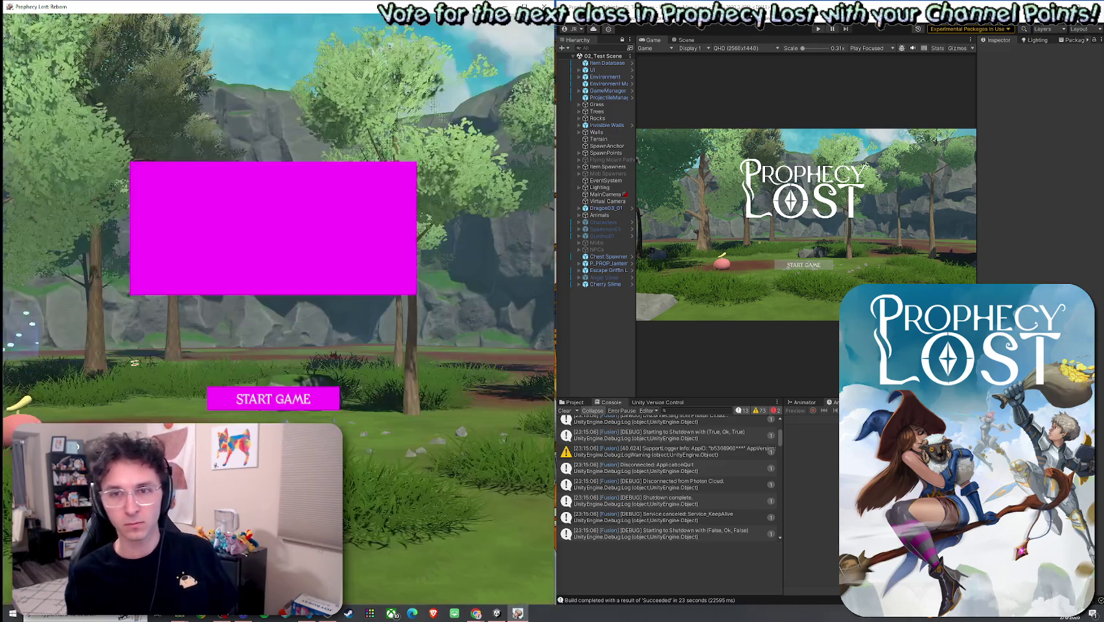
Start Play in the editor, start a session in the standalone build, and join it from the editor
click(817, 28)
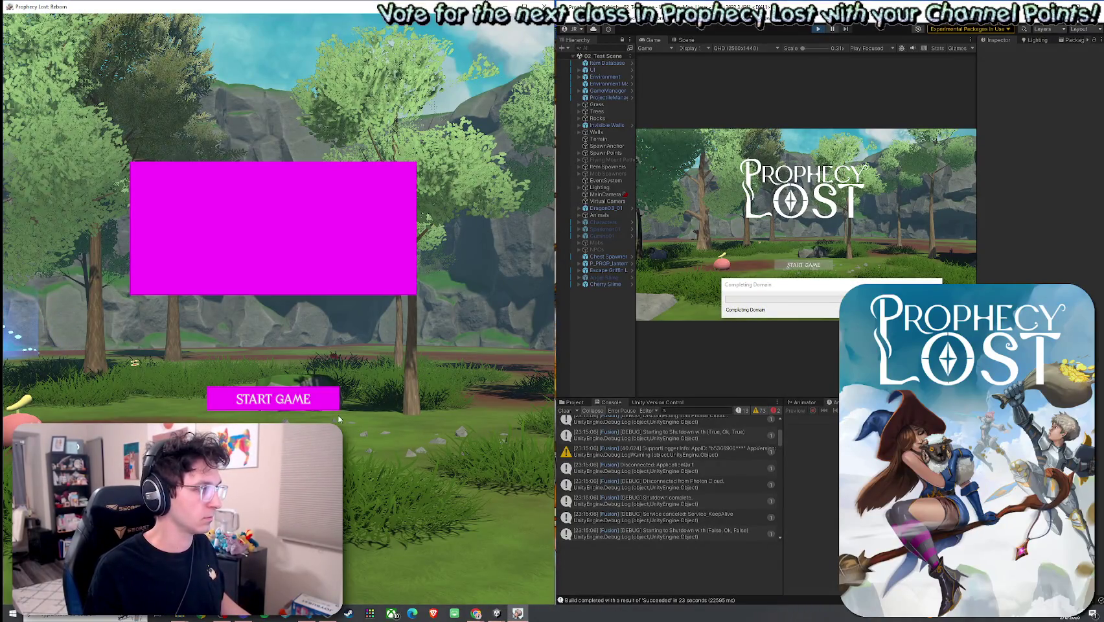
click(309, 392)
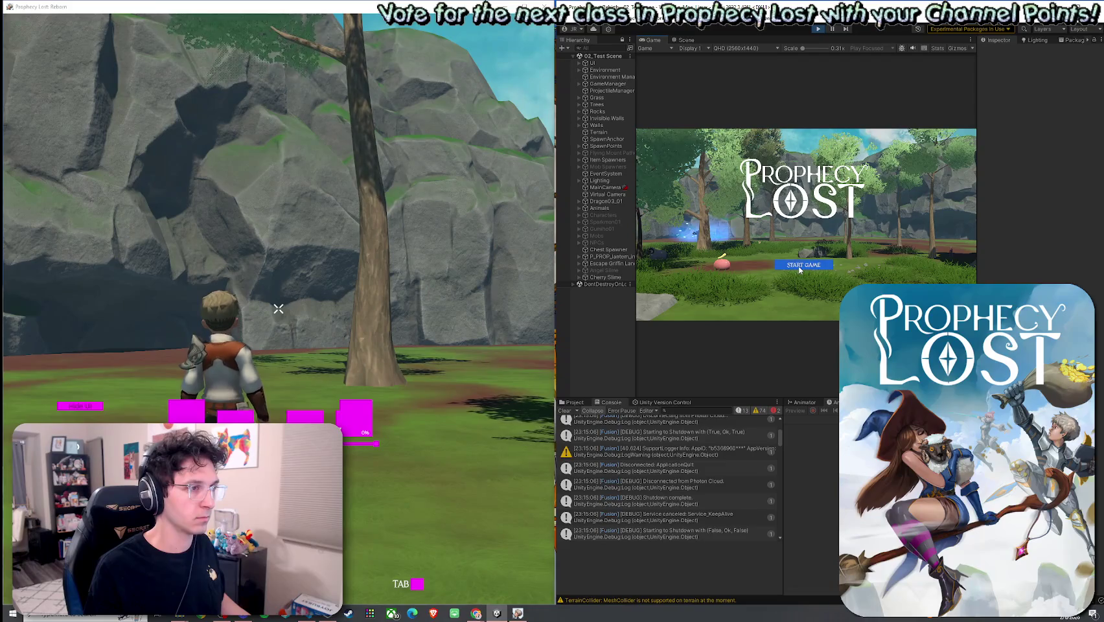
click(806, 266)
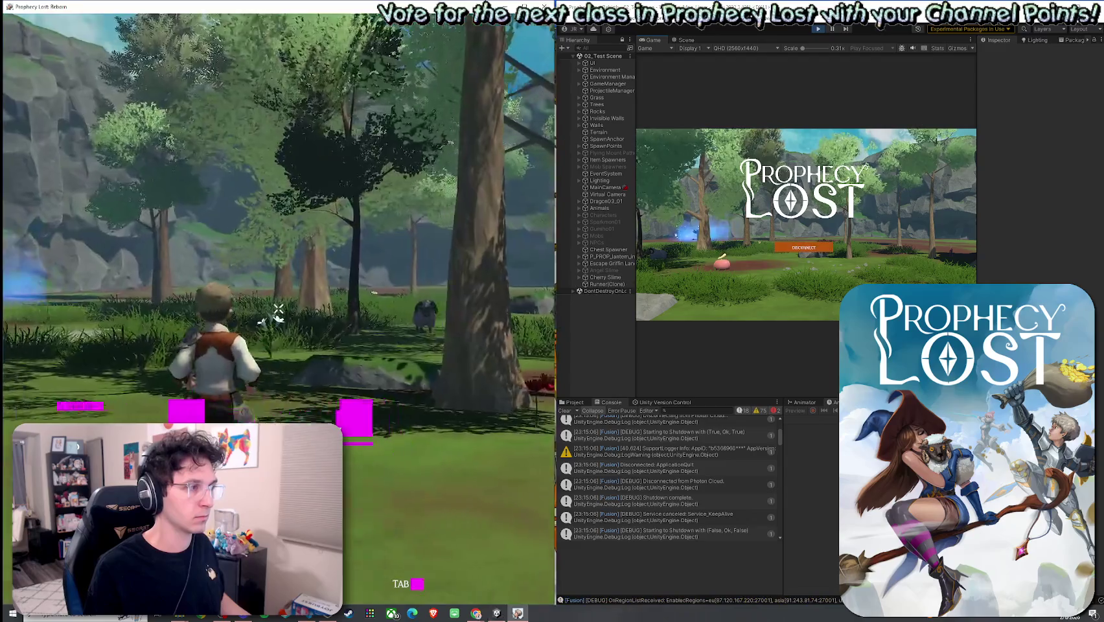
key(super)
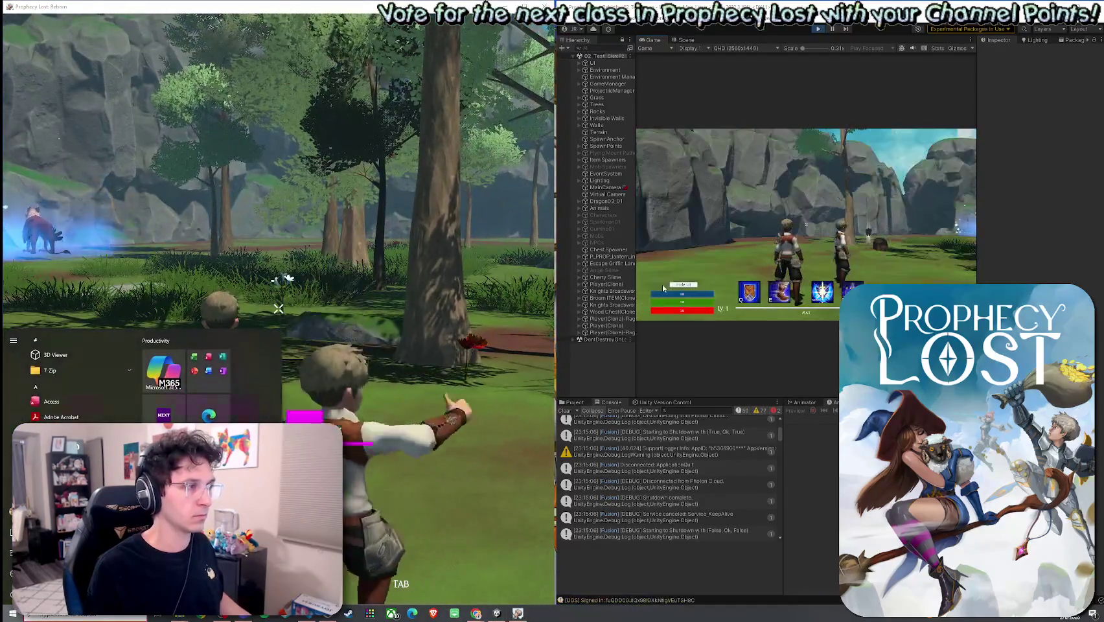
key(super)
Walk the editor's player through the forest toward the wolf
key(w)
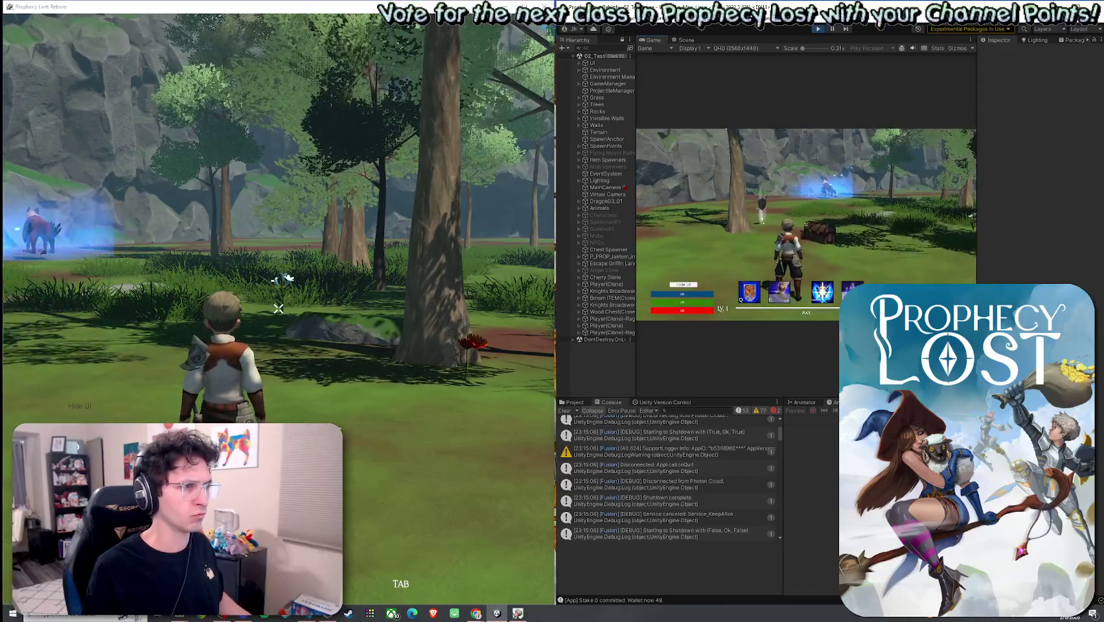
key(w)
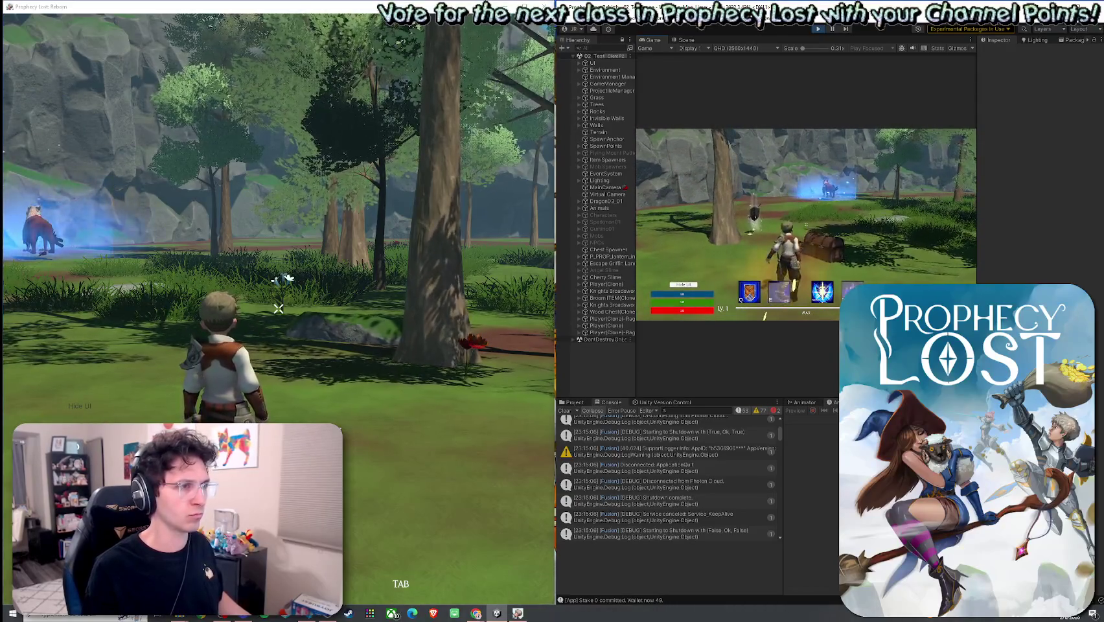
key(w)
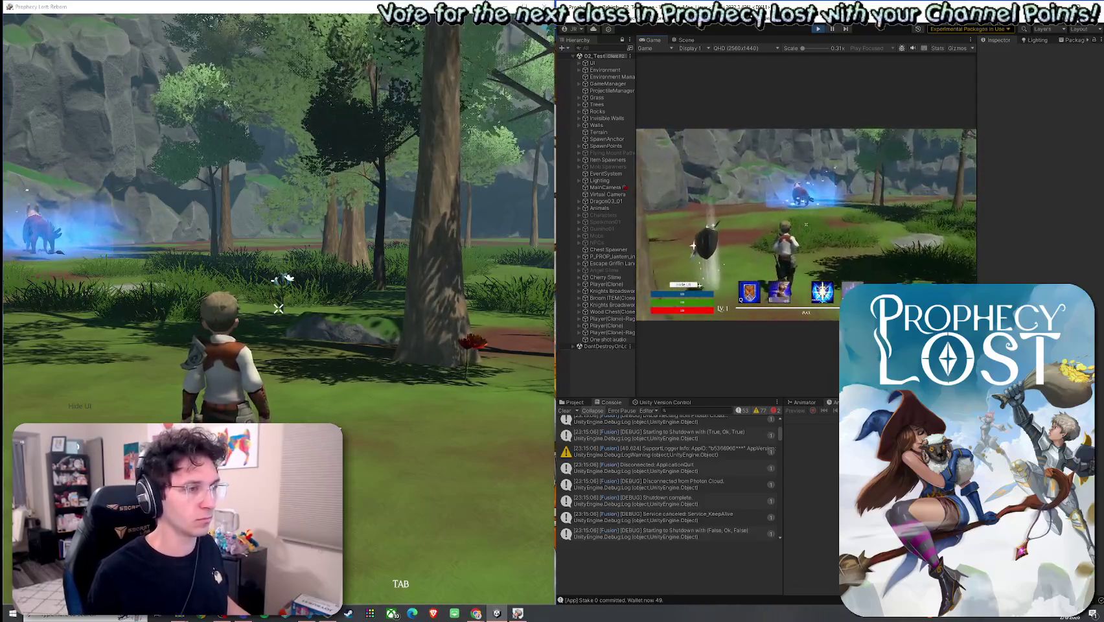
key(w)
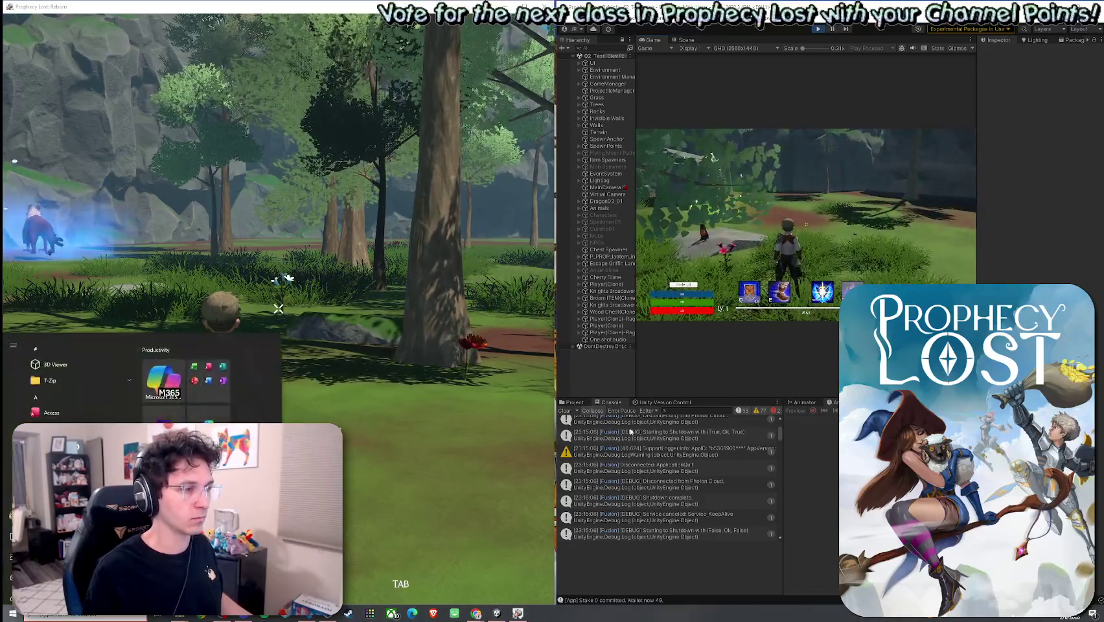
Clear the console, attack, use the Charge ability with E, and stop the editor's session
click(567, 411)
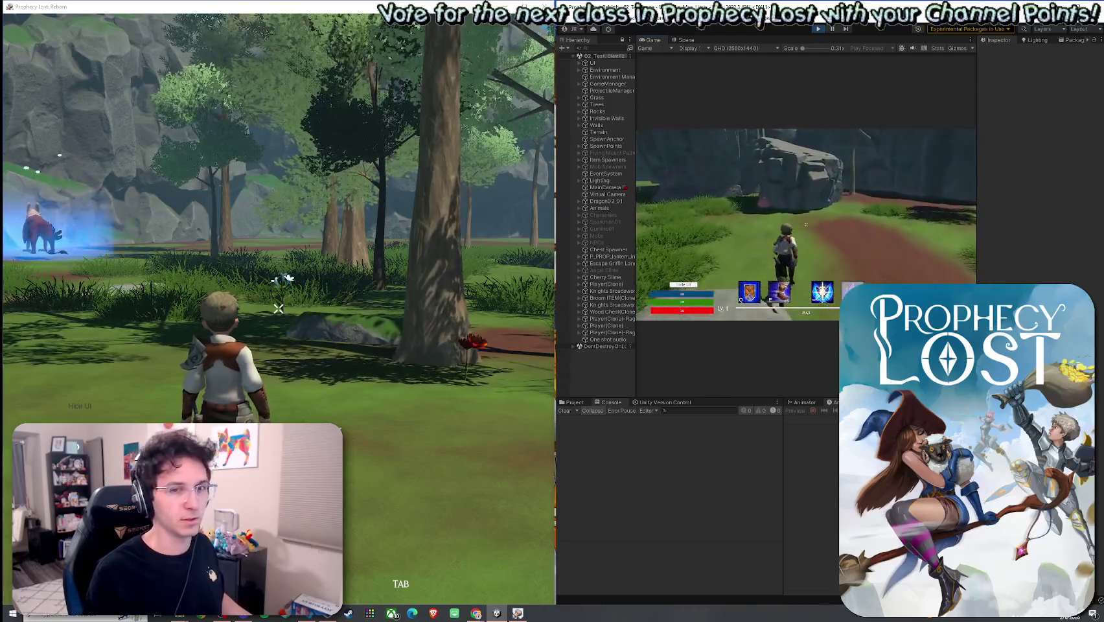
click(806, 224)
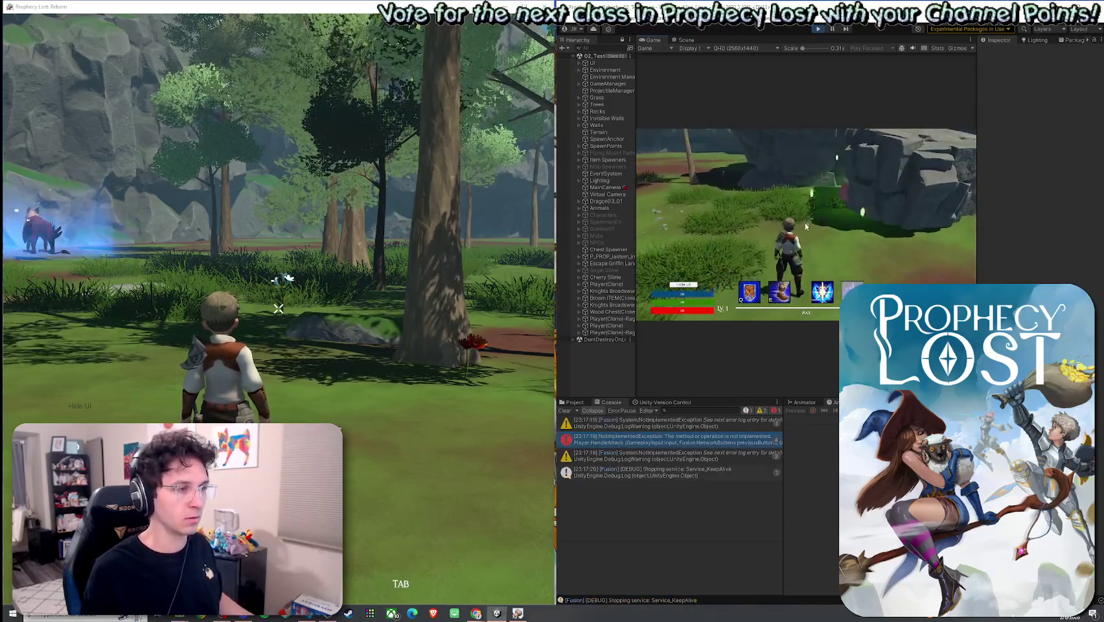
click(564, 410)
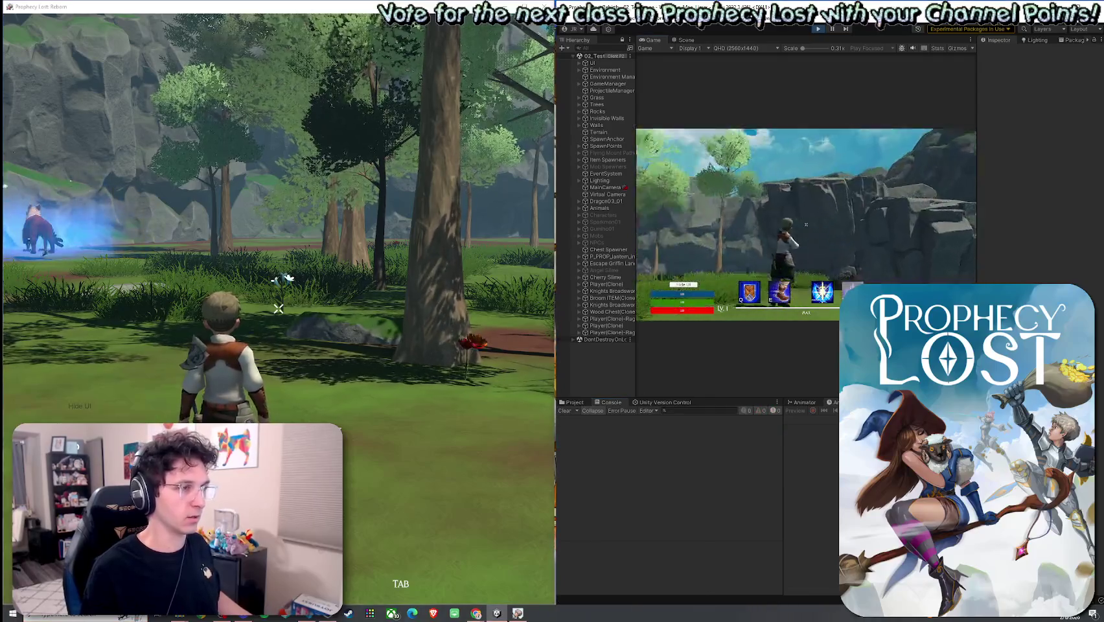
key(e)
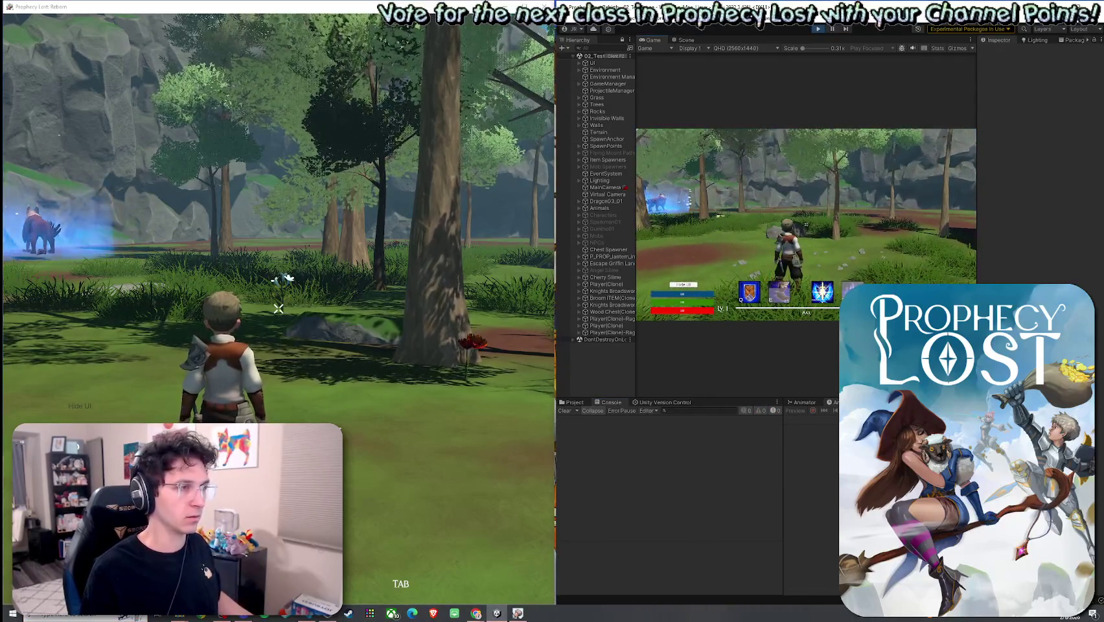
key(ctrl+p)
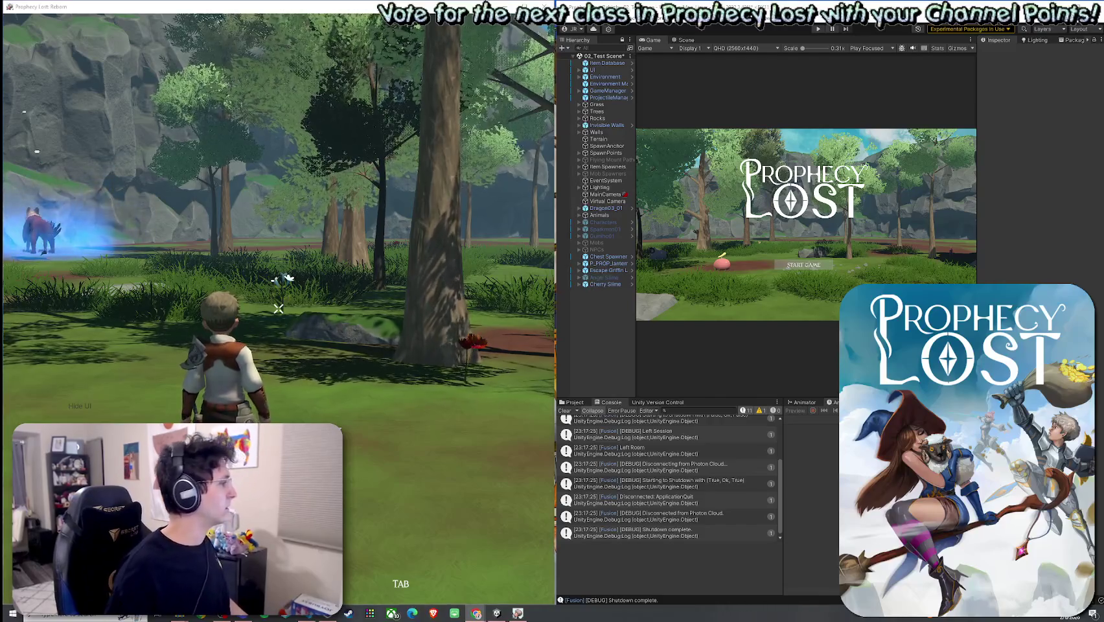
Walk the build's character up to the slime, attack near it, and move past
key(w)
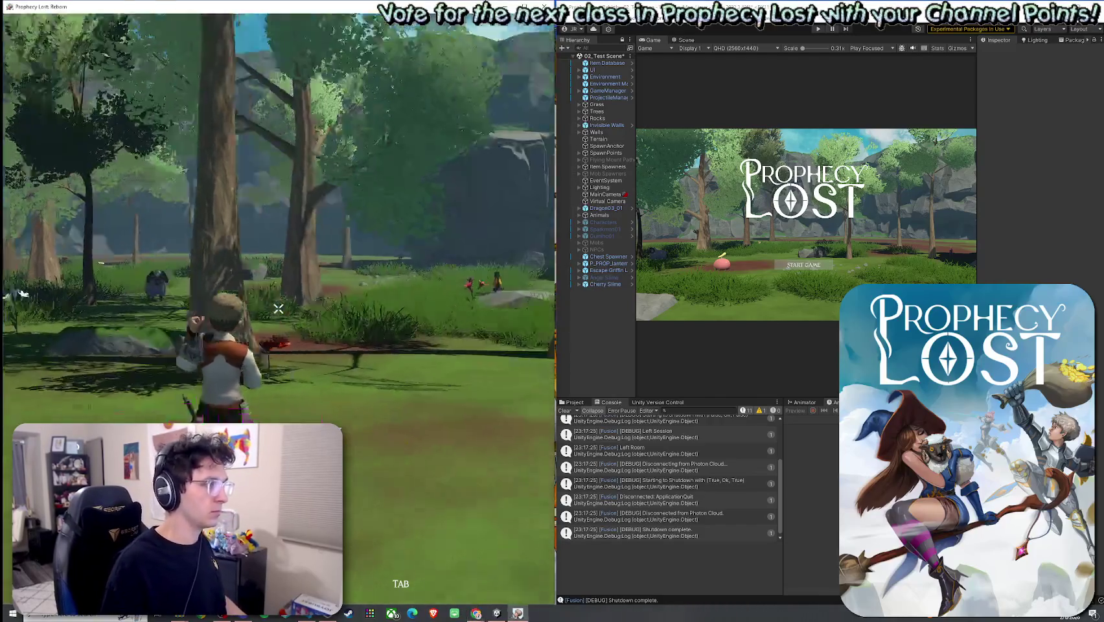
key(w)
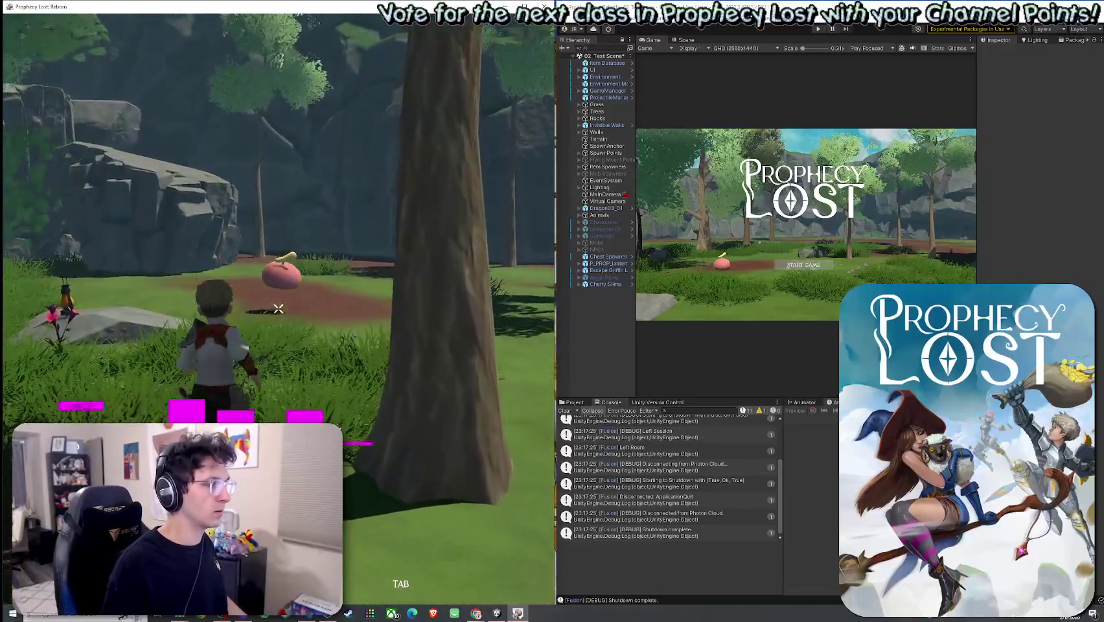
click(278, 308)
key(w)
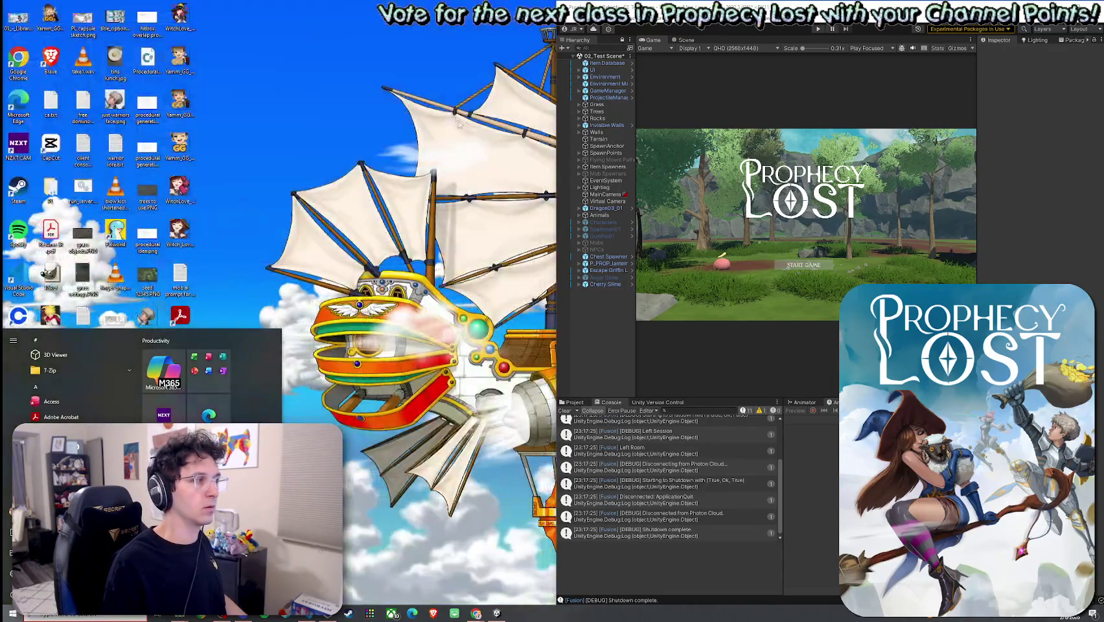
click(566, 31)
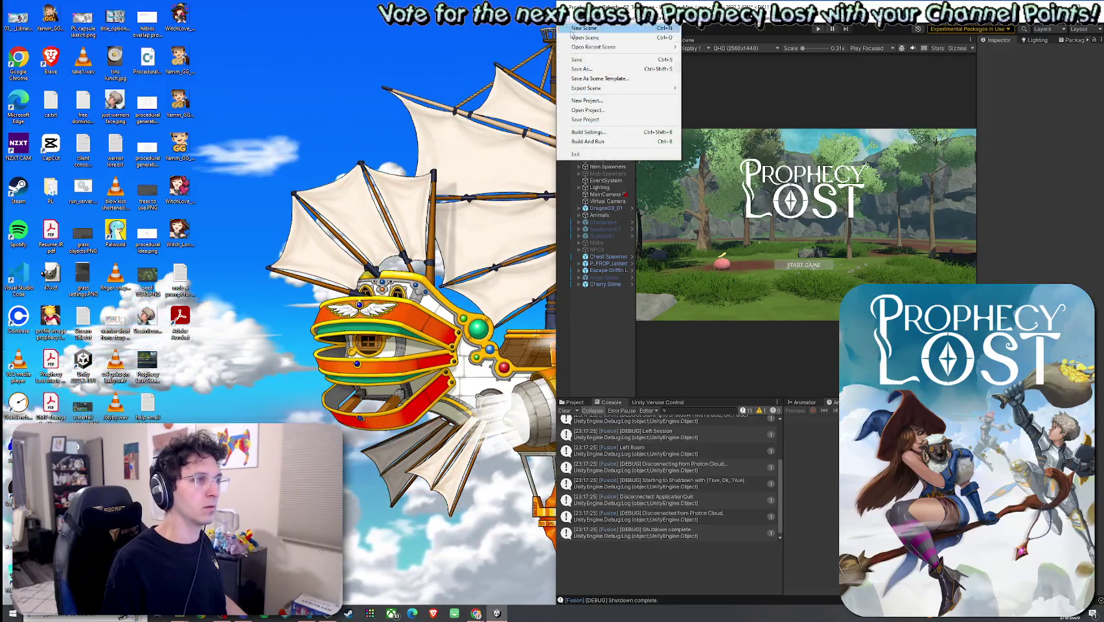
Save the scene with File > Save and switch back to Unity to recompile the scripts
click(582, 59)
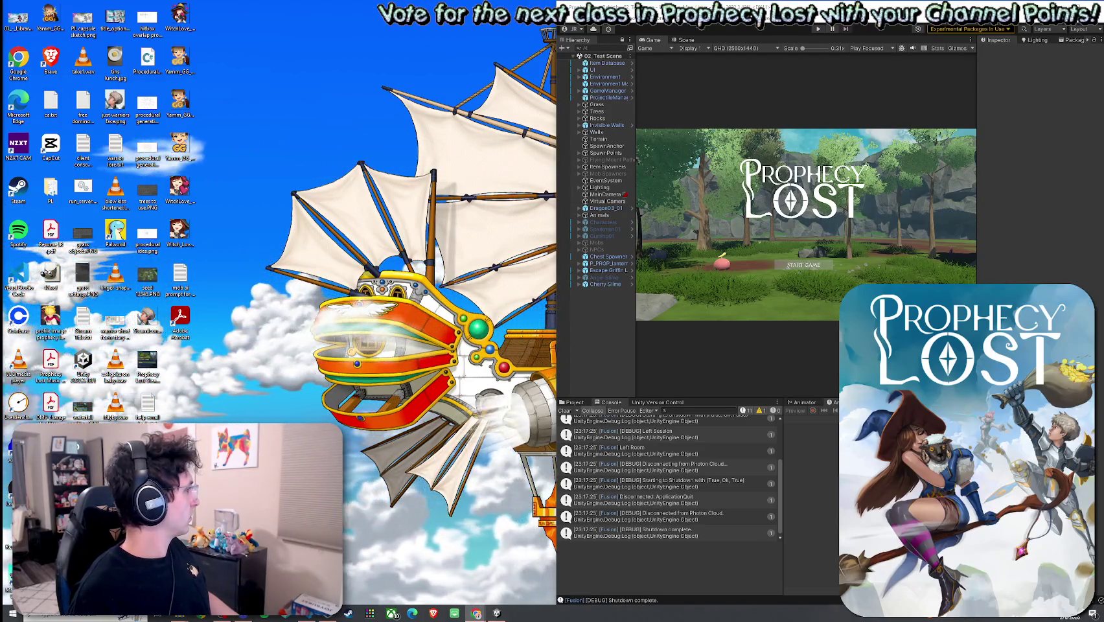
key(alt+Tab)
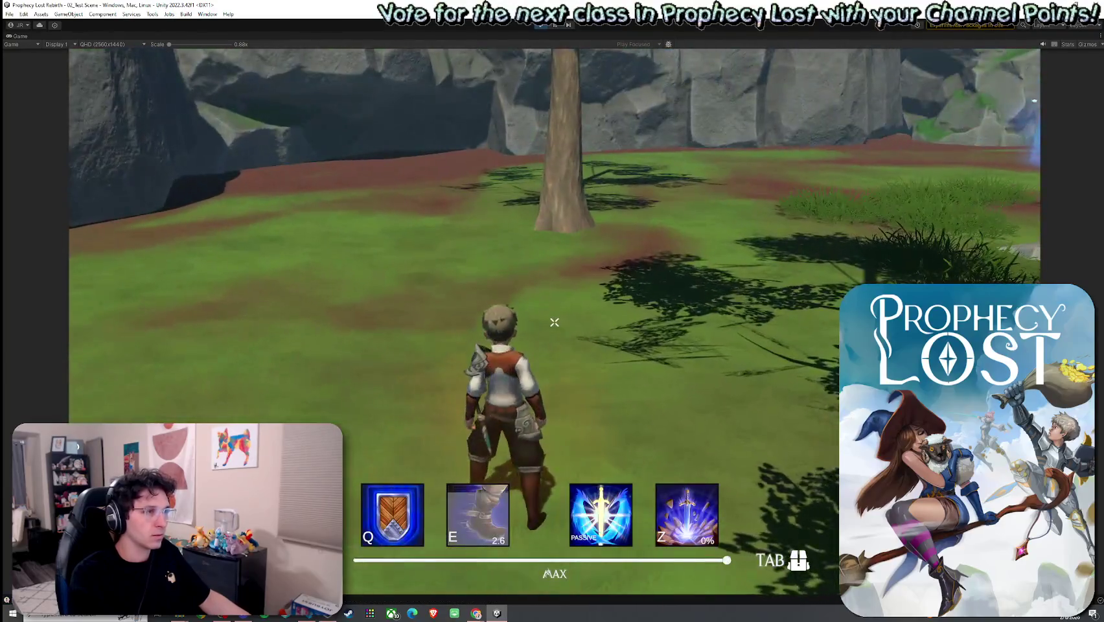
Try the Charge ability once in the Game view, then exit Play mode
key(super)
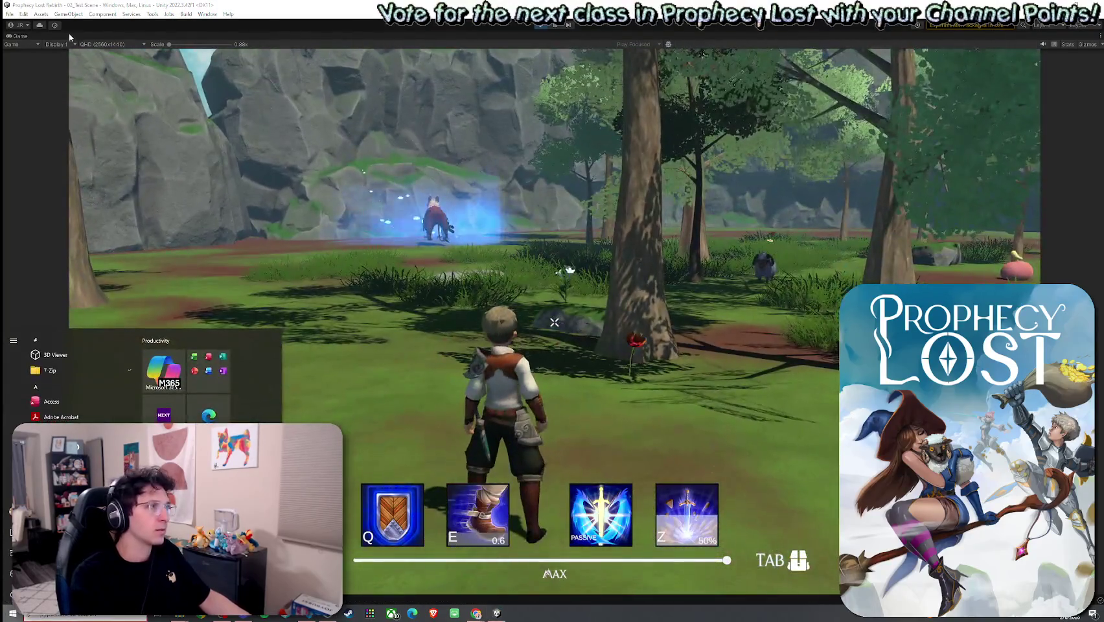
key(Escape)
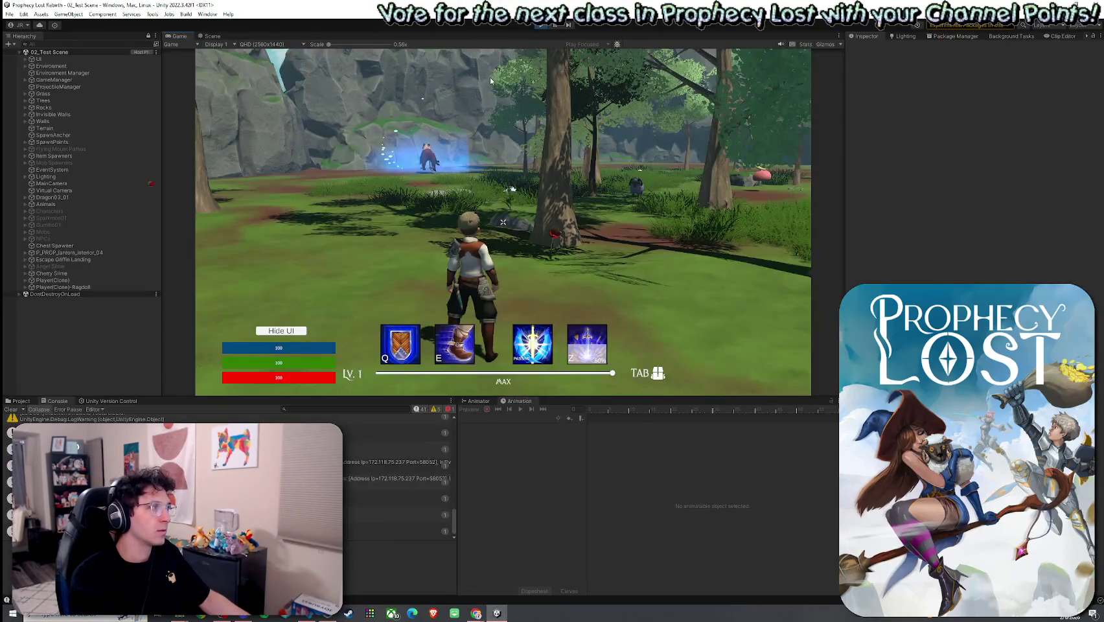
click(540, 25)
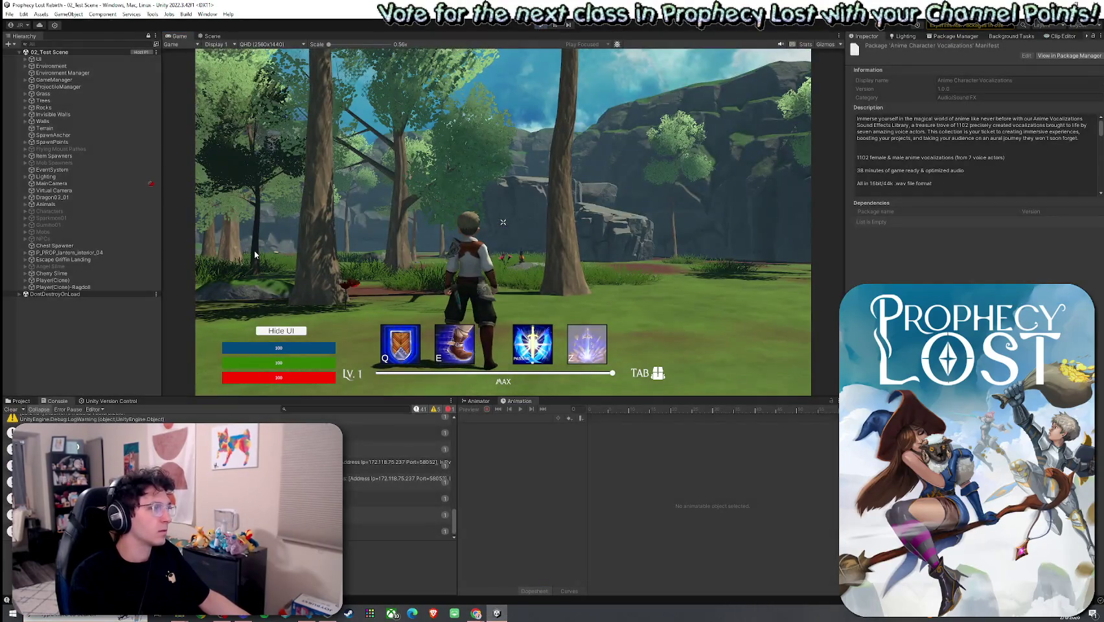
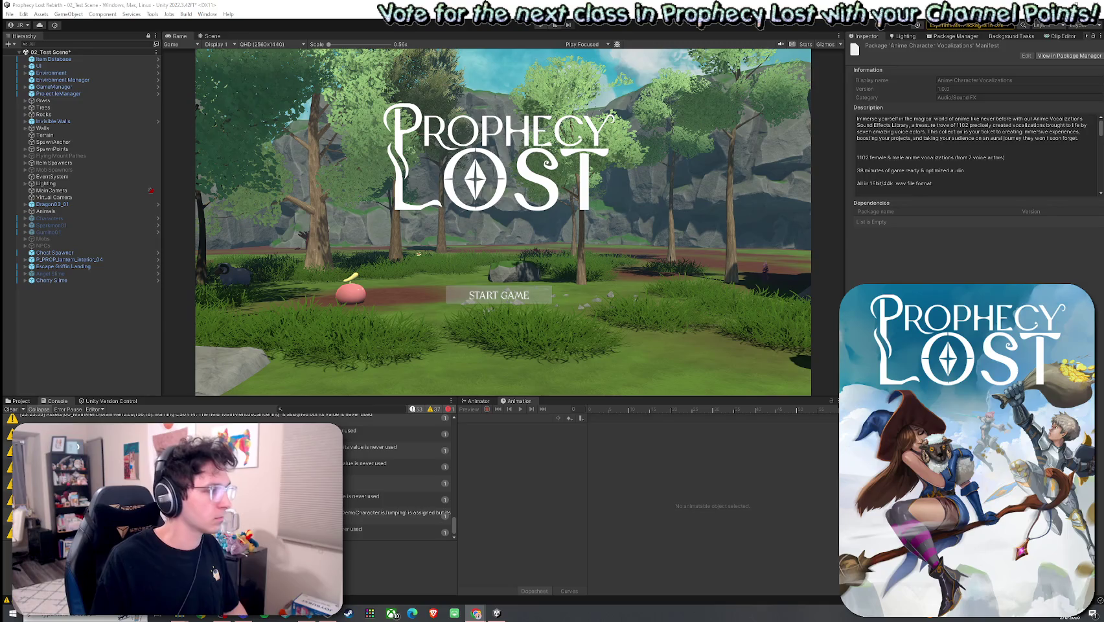
Clear the Console, search the Project for 'Player Prefabs', and open the Player prefab
click(11, 409)
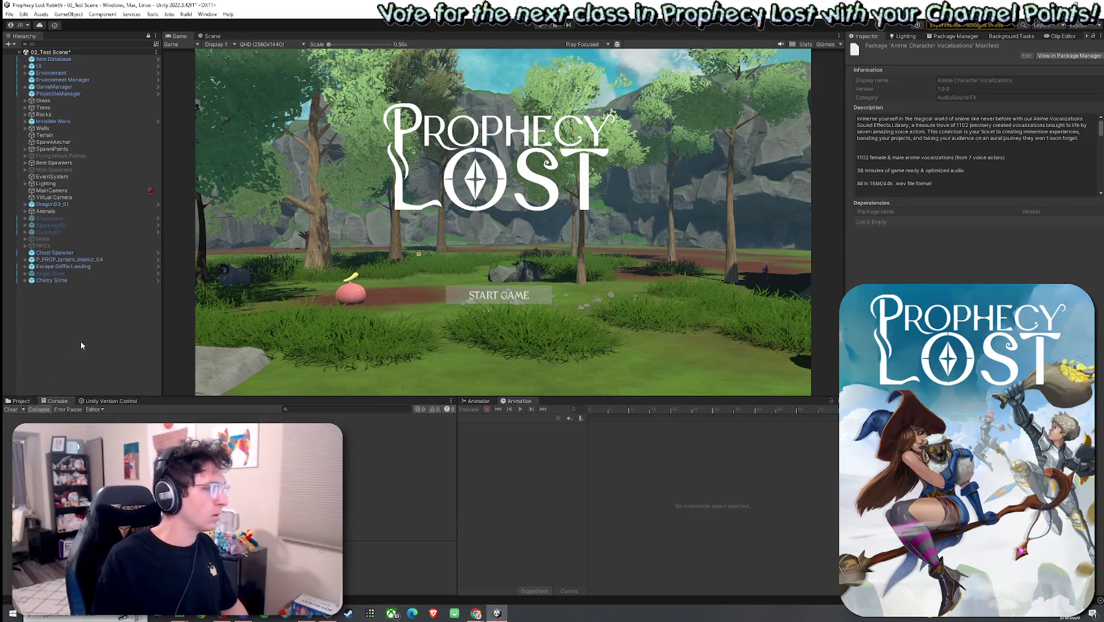
click(21, 400)
click(271, 409)
text(Player Prefab)
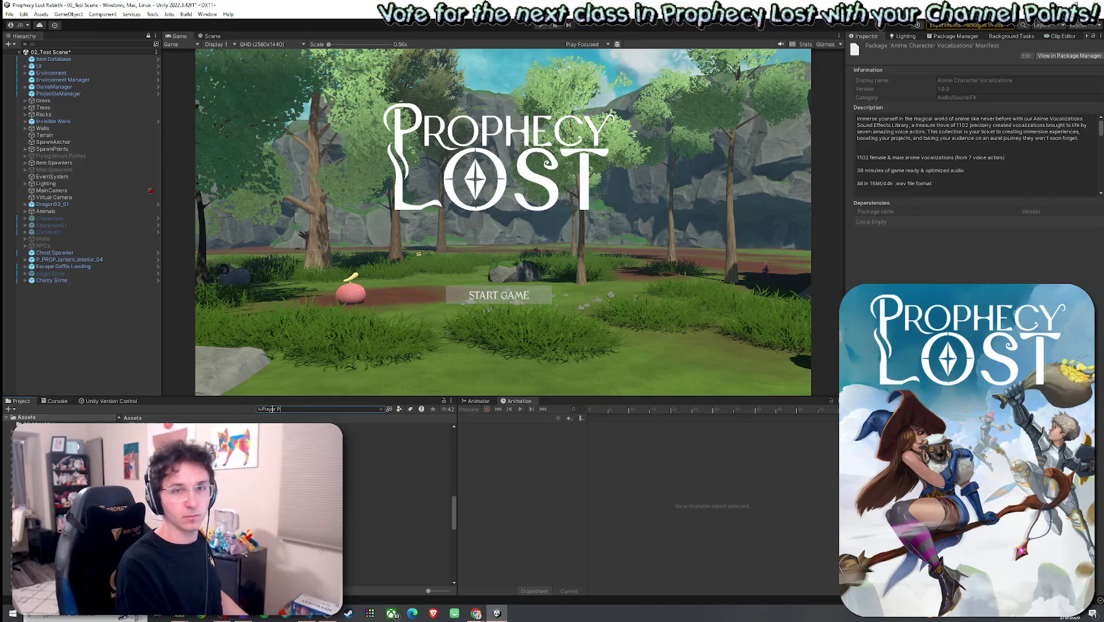
text(s)
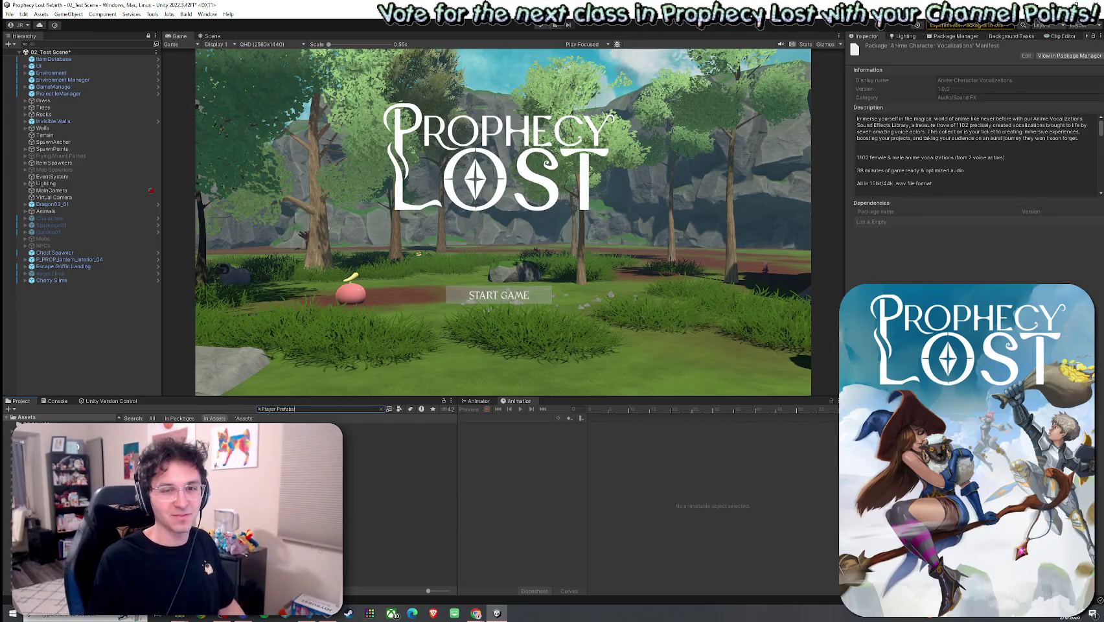
double_click(143, 425)
click(142, 426)
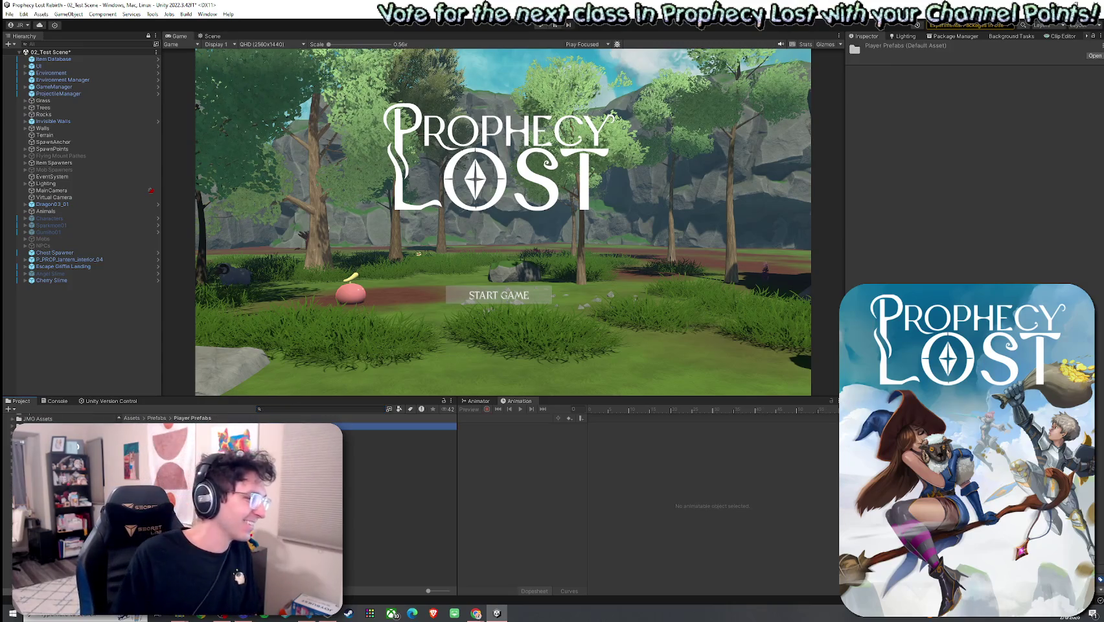
double_click(142, 426)
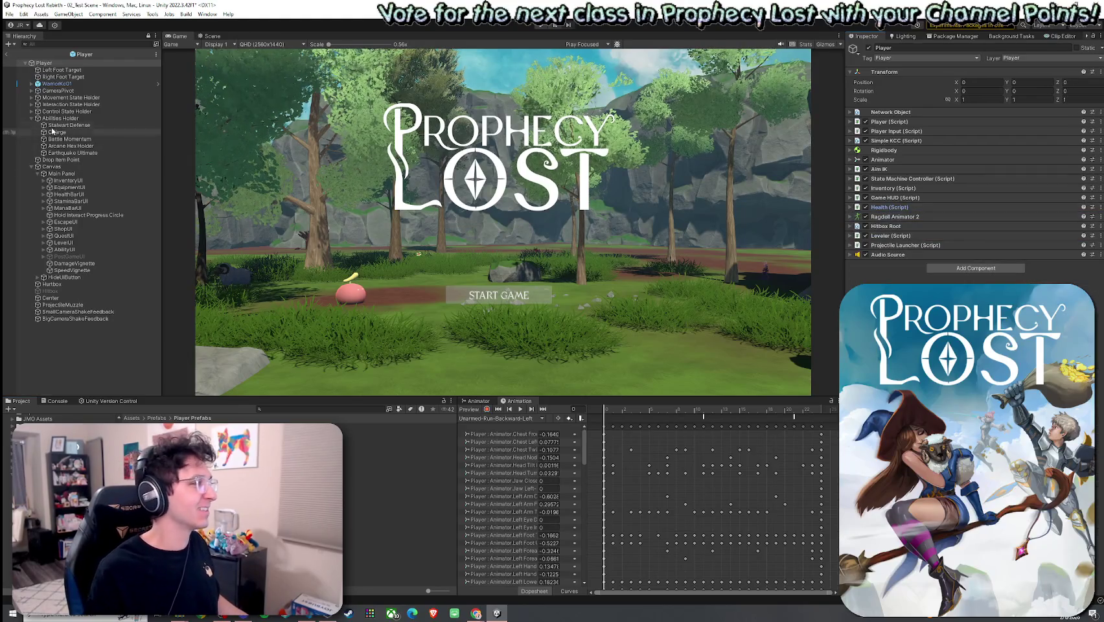
Inspect the Charge ability and its SpeedVignette object, locating the VFX_Vignette_Speed_Anime prefab it uses
click(76, 270)
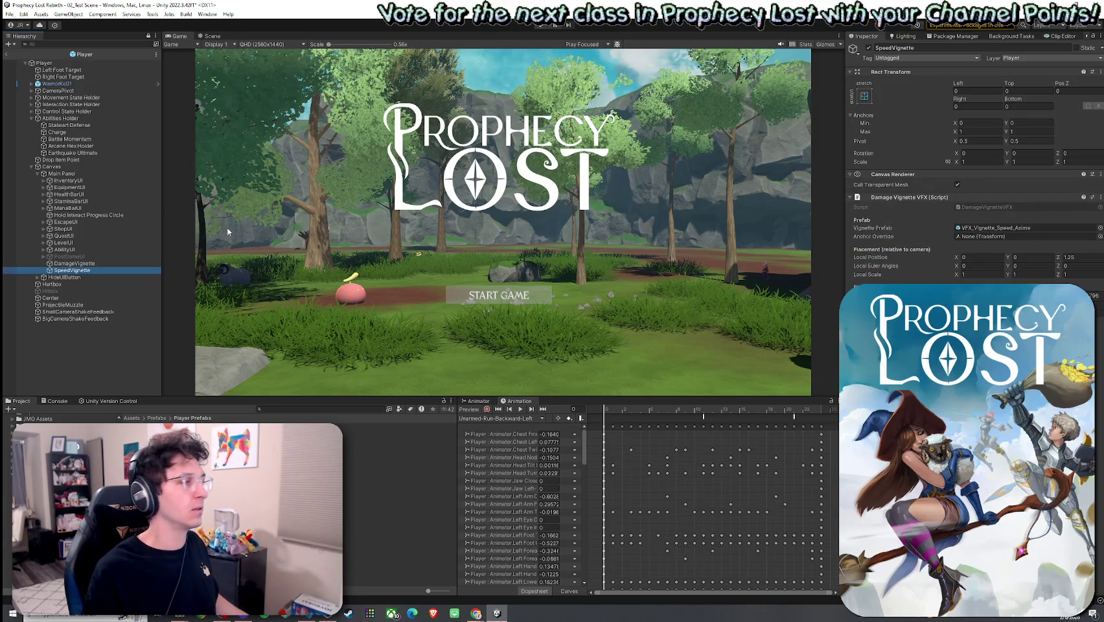
click(57, 133)
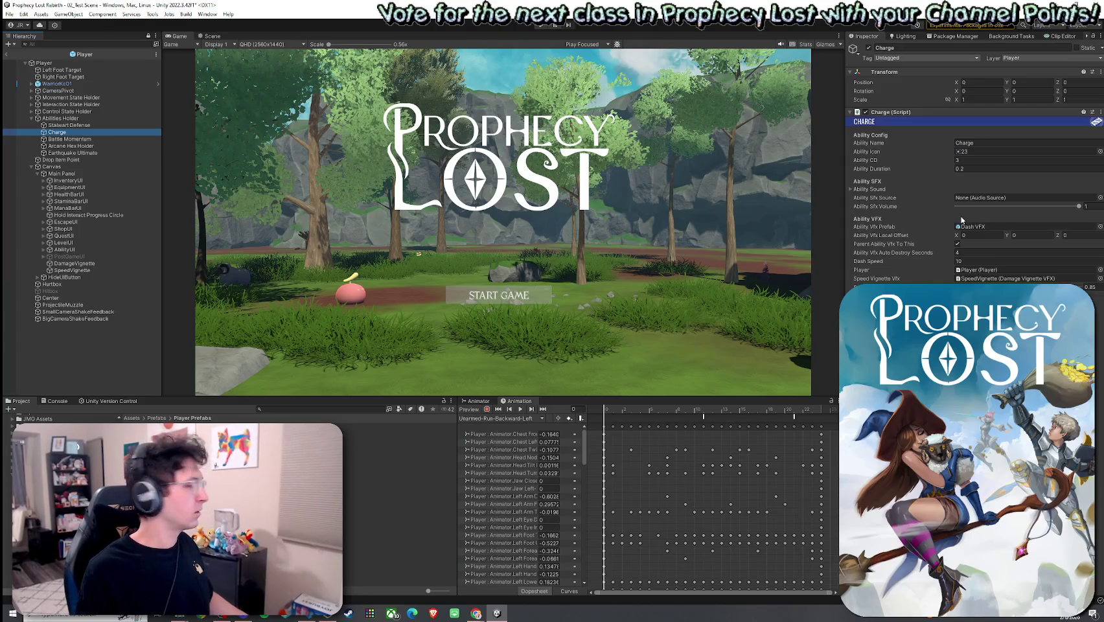
click(71, 270)
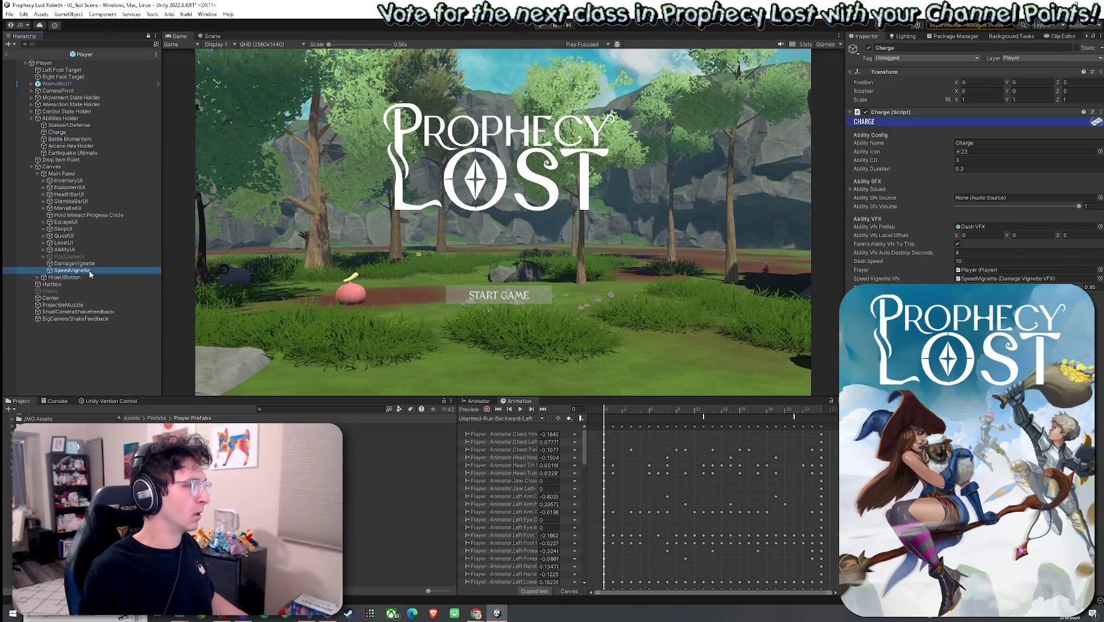
click(1023, 227)
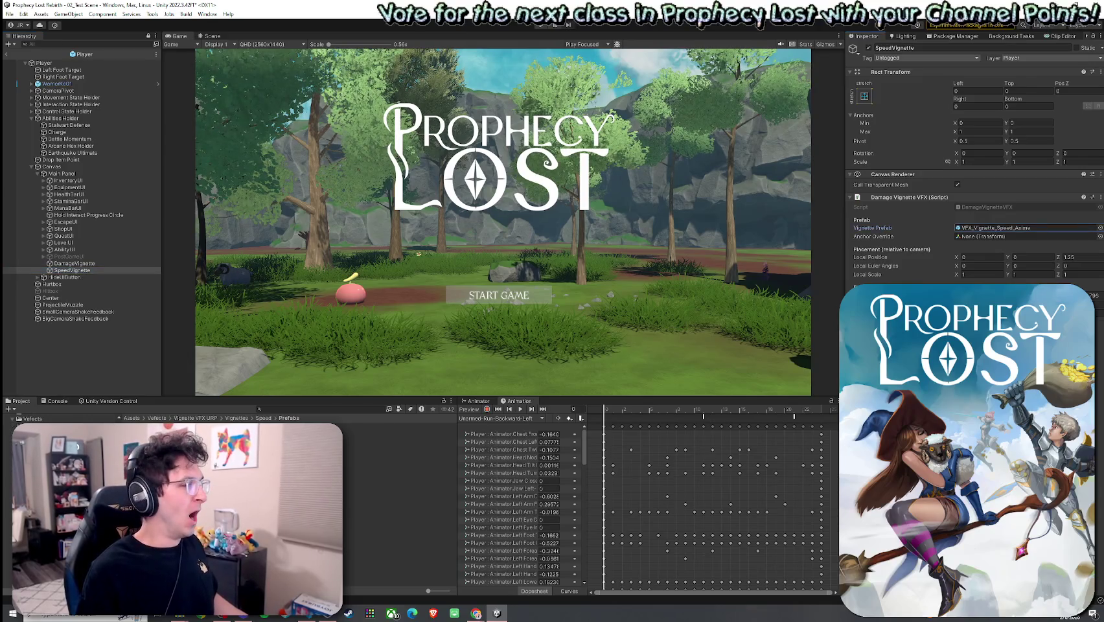
Open the VFX_Vignette_Speed_Anime prefab and select its Vignette Particle Local Infinite particle system
double_click(1023, 227)
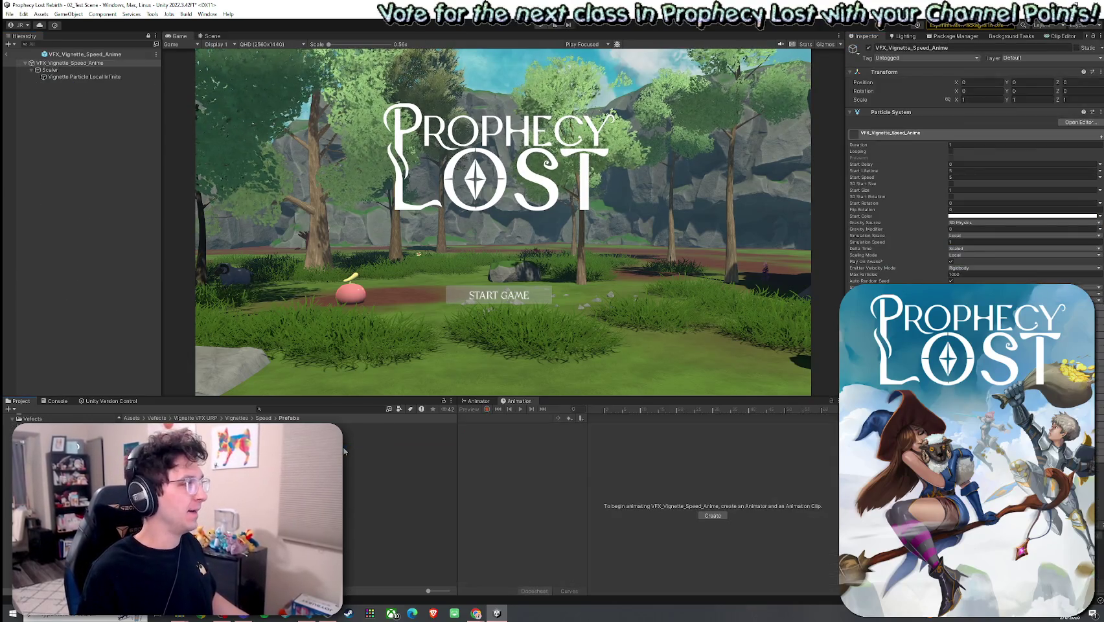
click(147, 78)
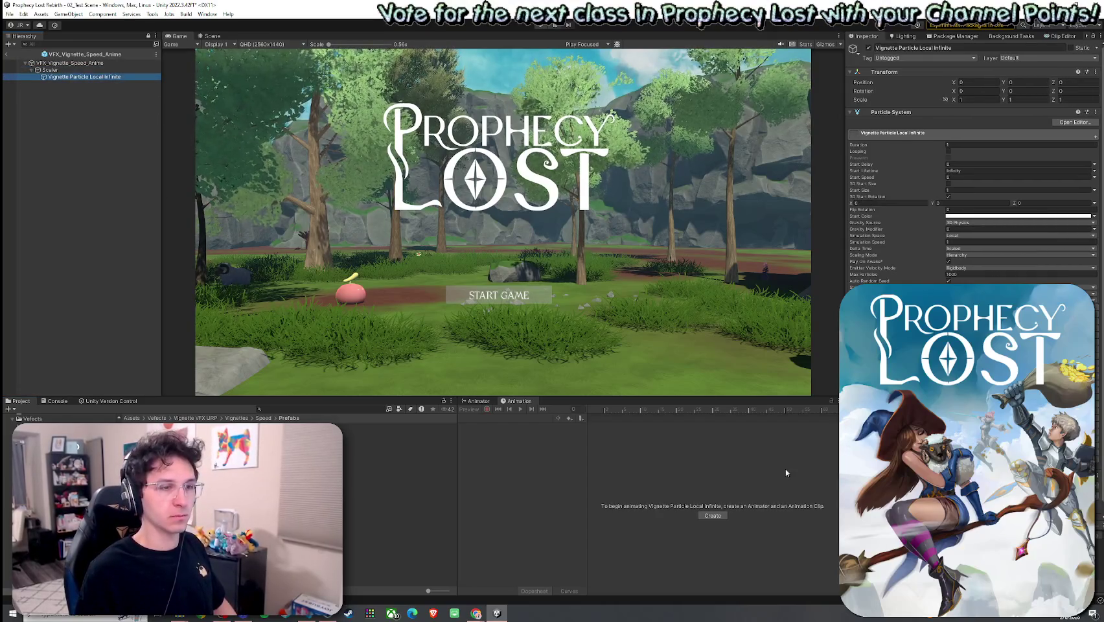
scroll(971, 194, down, 5)
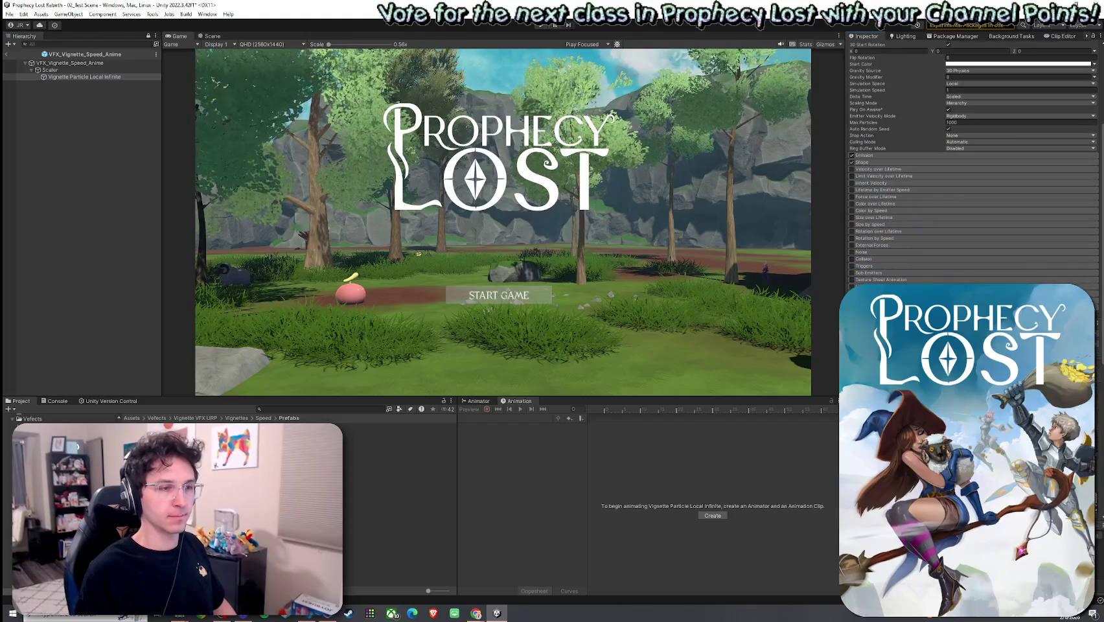
scroll(972, 162, up, 2)
Switch the Inspector to Debug mode and scroll down to the particle material fields
click(1093, 35)
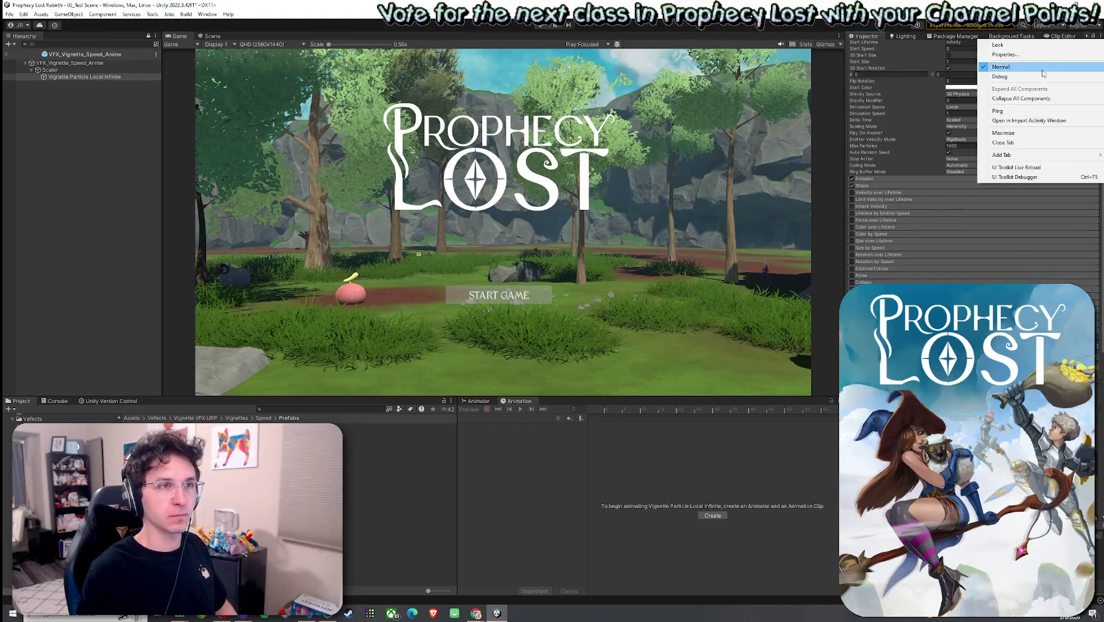
click(1041, 75)
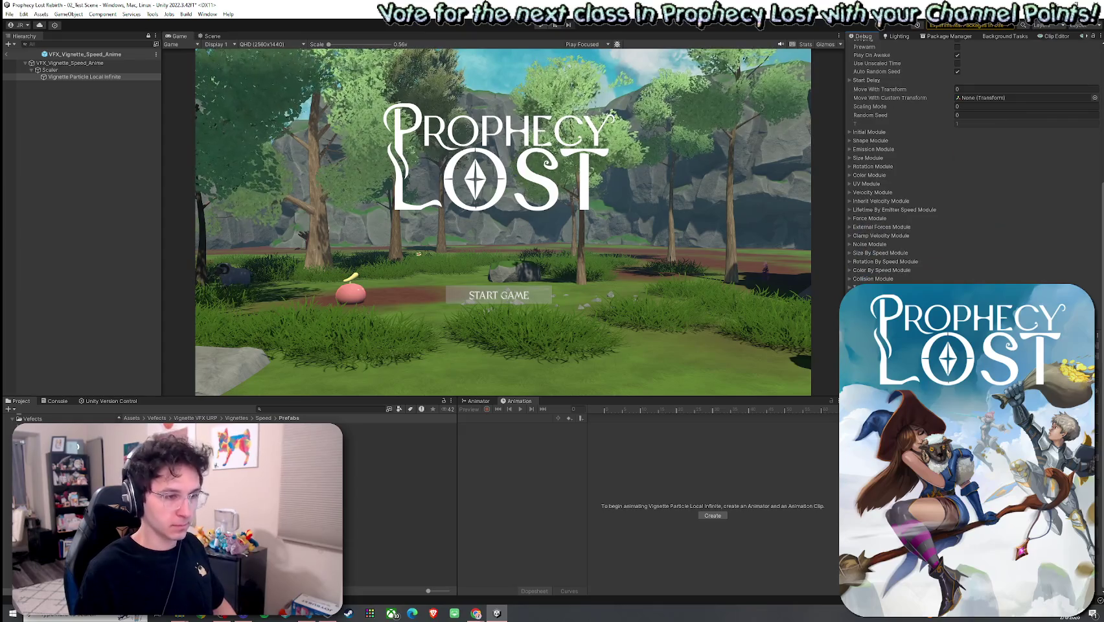
scroll(971, 162, down, 15)
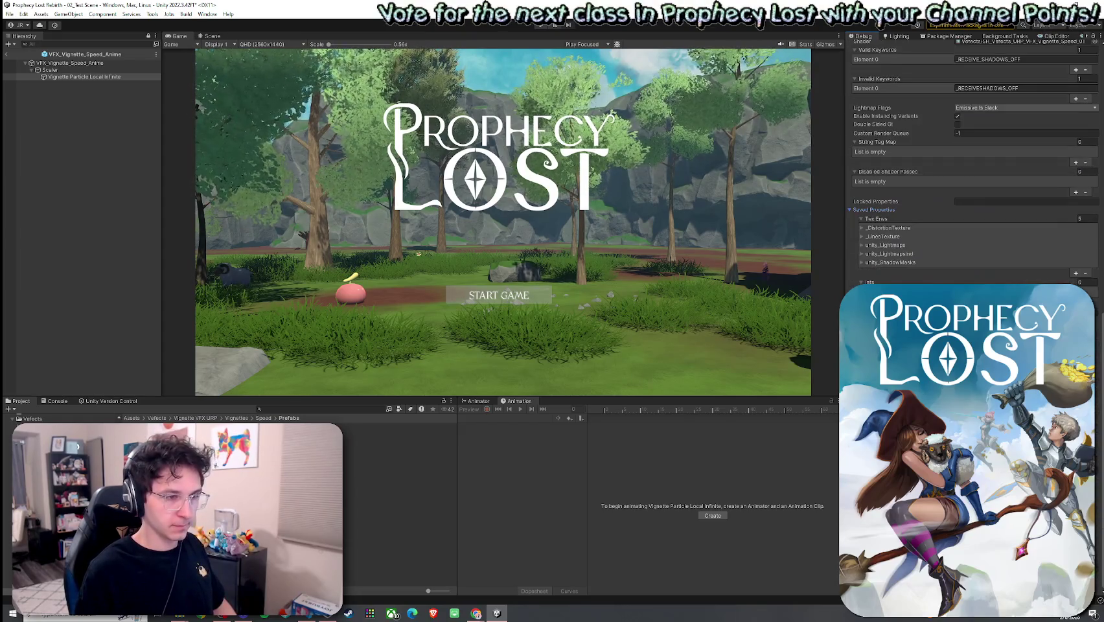
scroll(972, 162, down, 1)
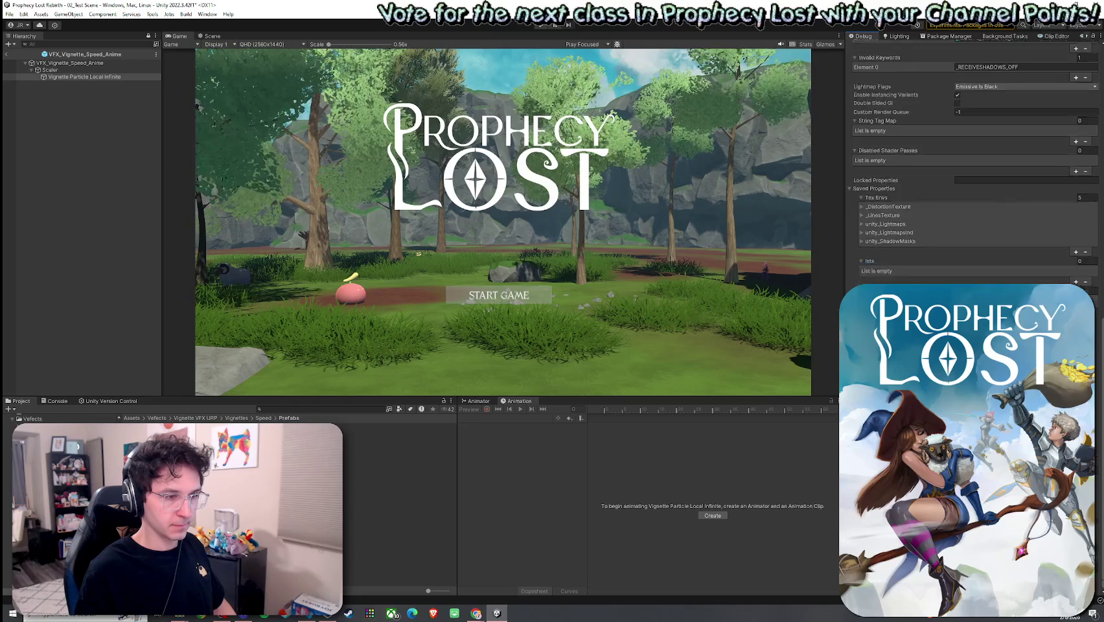
key(super+s)
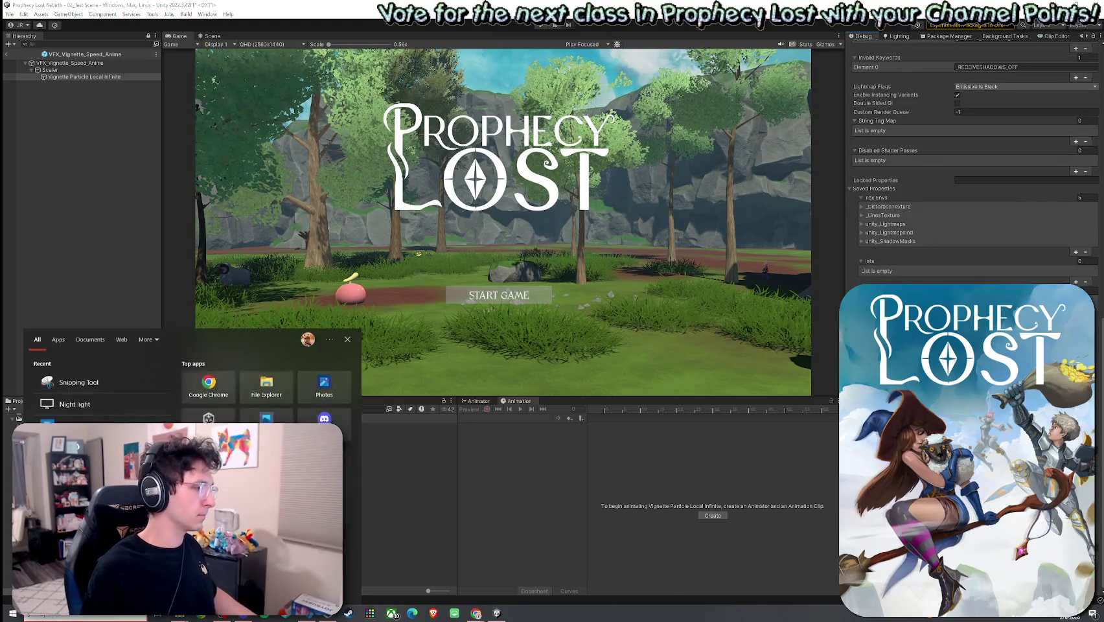
Snip the Inspector's material debug properties, copy the snip, and close Snipping Tool without saving
text(snip)
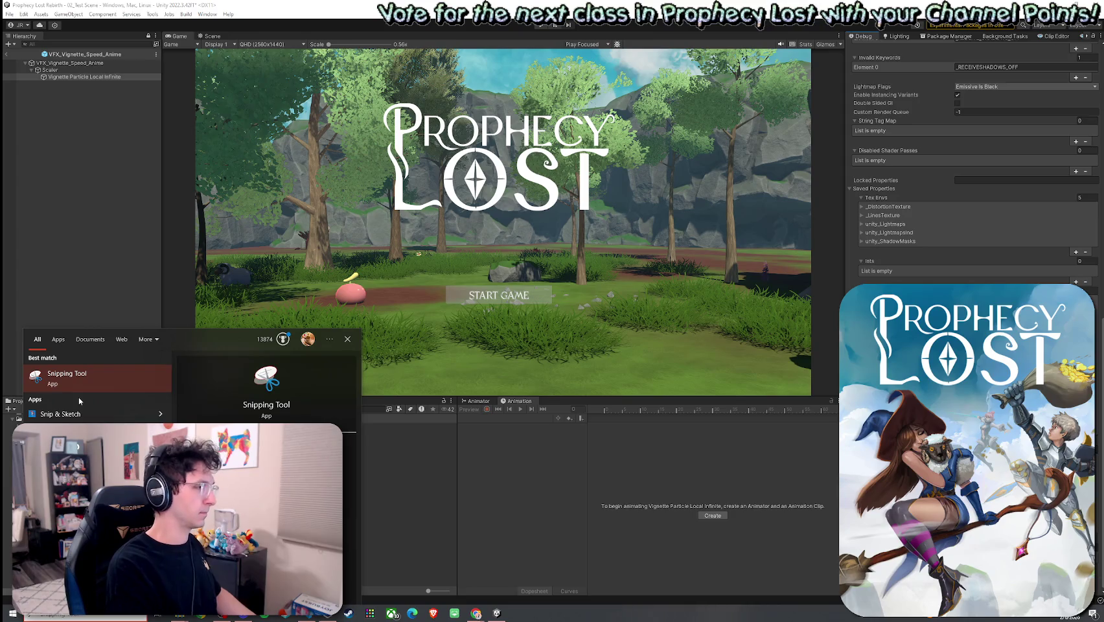
key(Return)
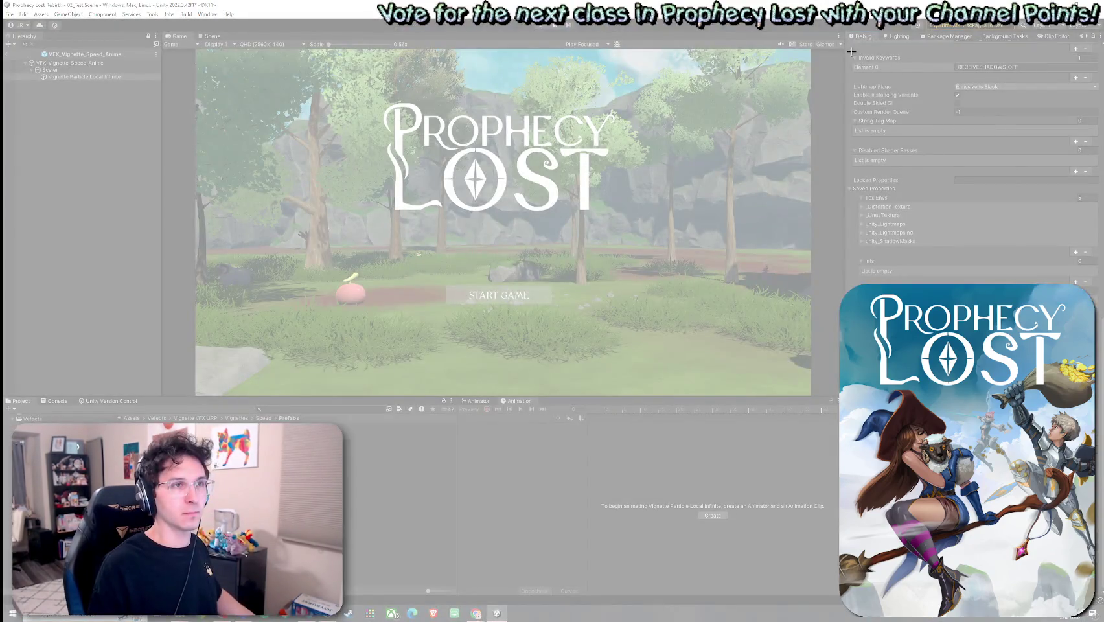
mouse_move(851, 55)
mouse_down()
mouse_move(1077, 289)
mouse_move(1097, 588)
mouse_up()
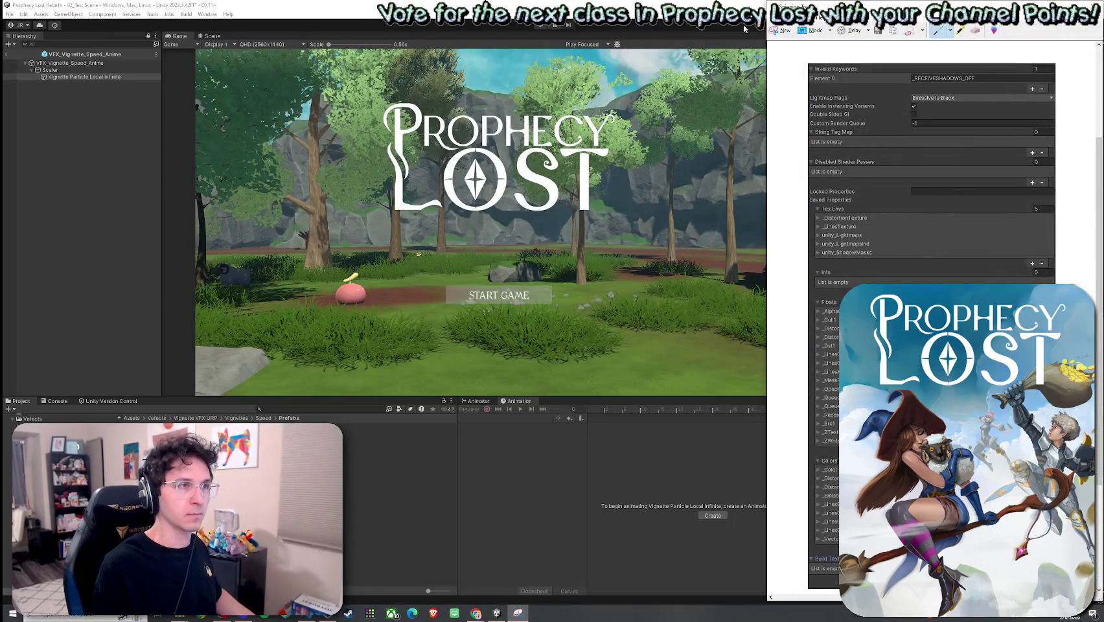
click(795, 29)
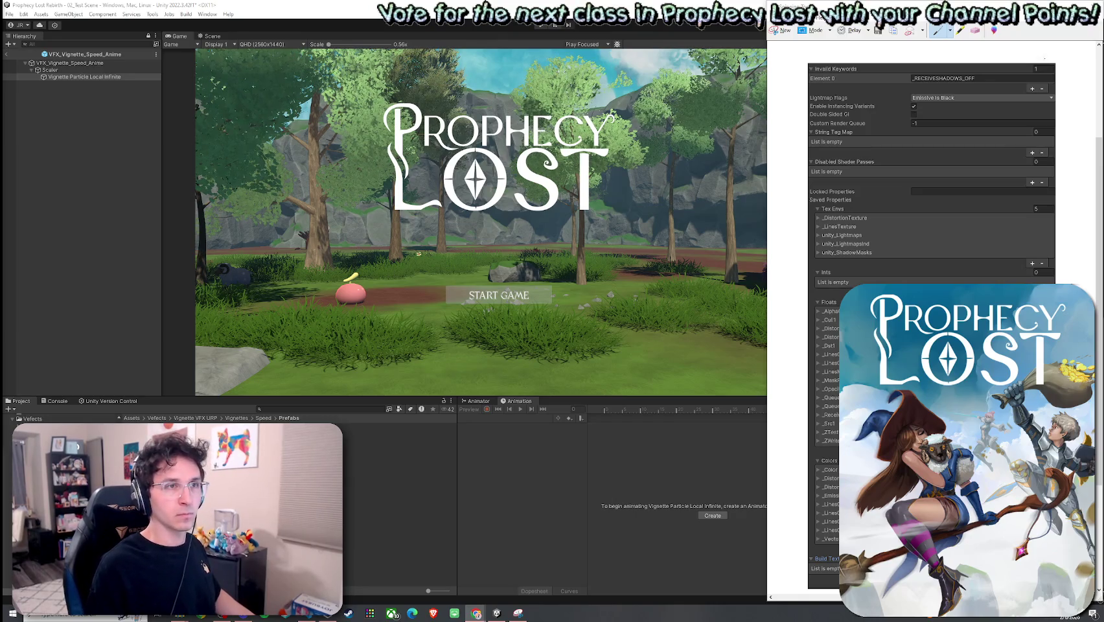
click(1094, 5)
click(959, 305)
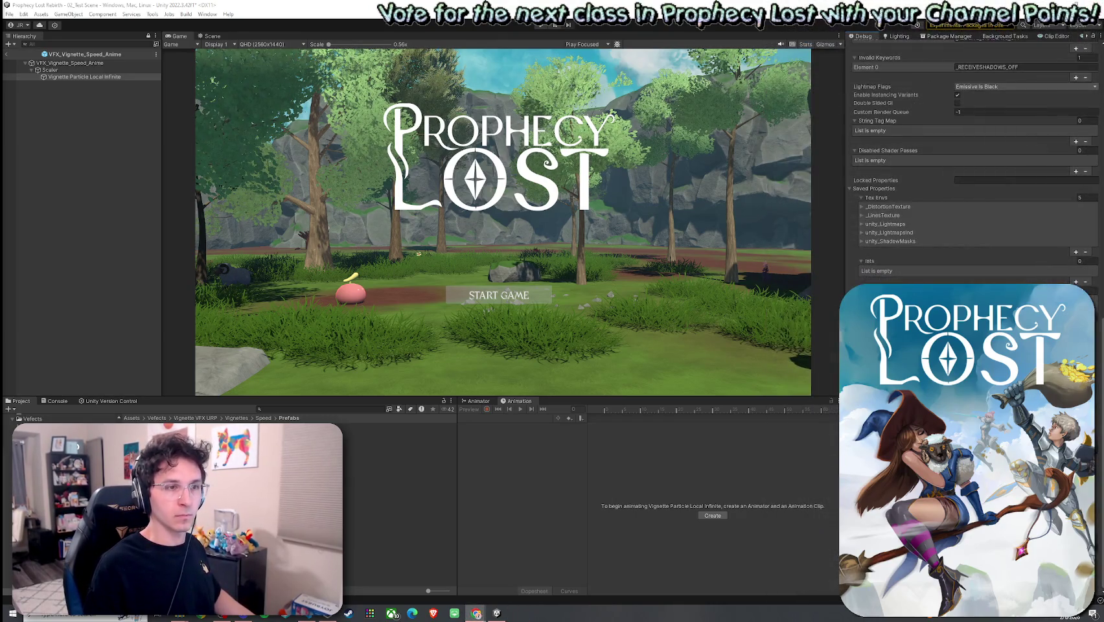
scroll(971, 162, up, 5)
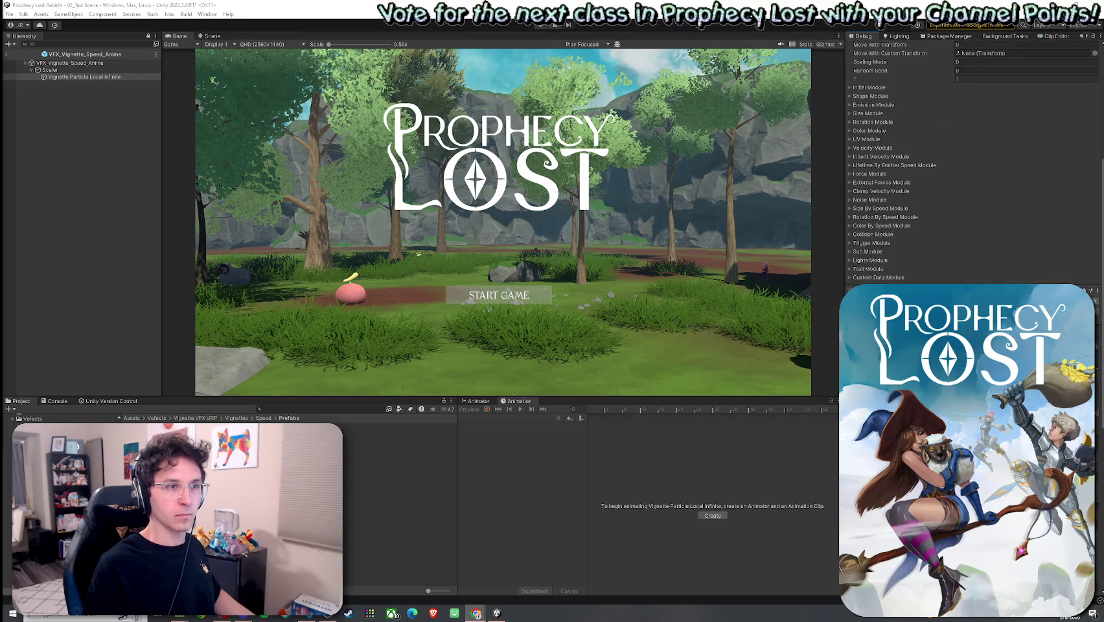
scroll(972, 162, down, 10)
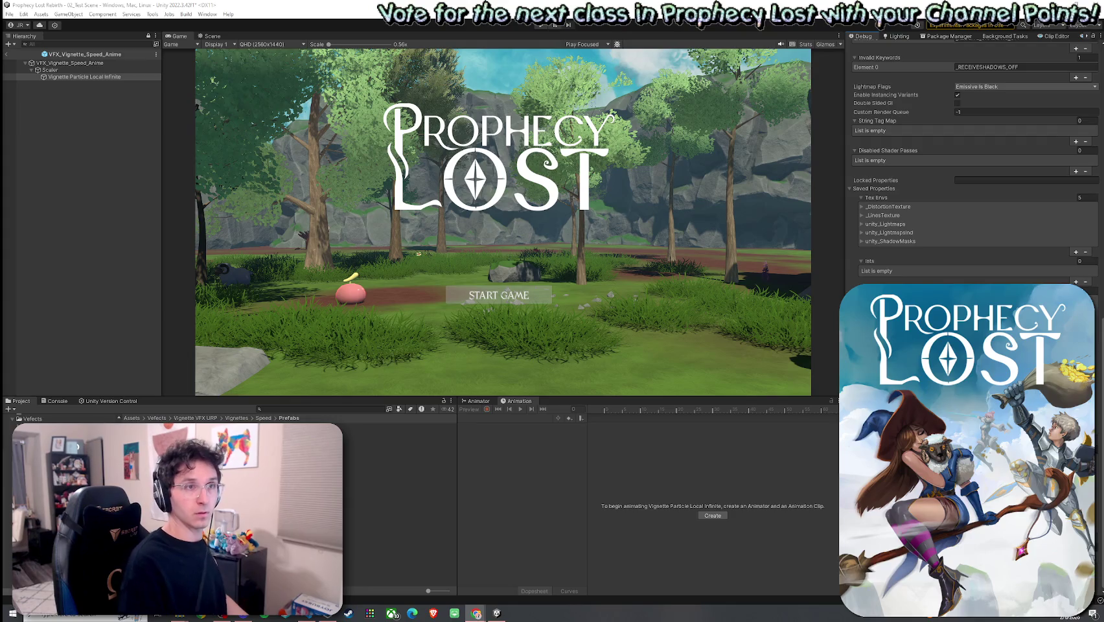
scroll(909, 164, up, 3)
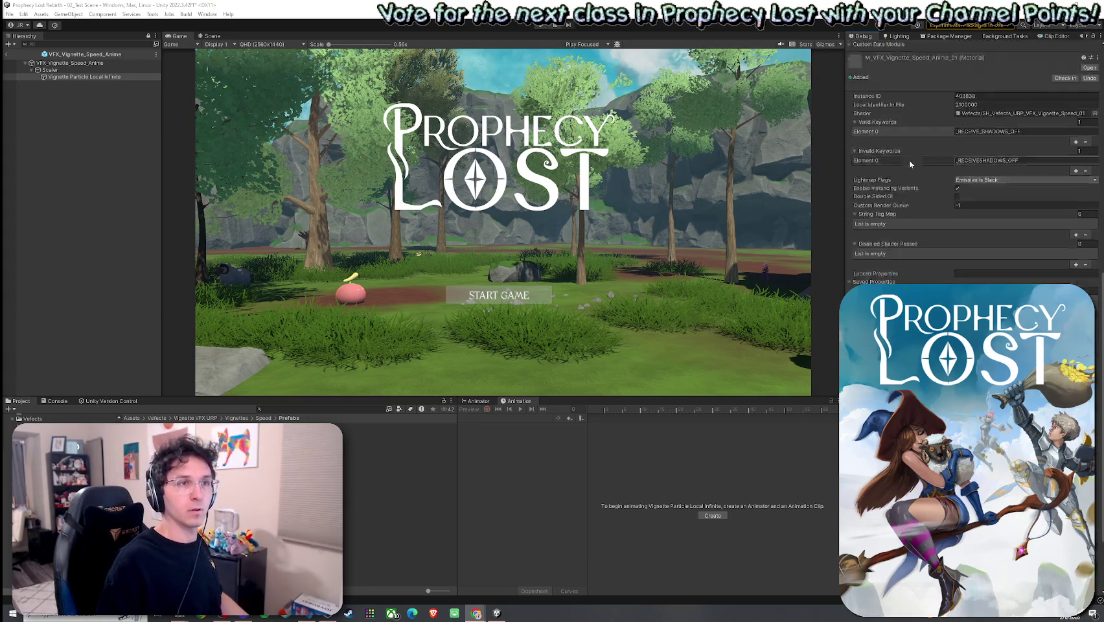
scroll(910, 164, up, 5)
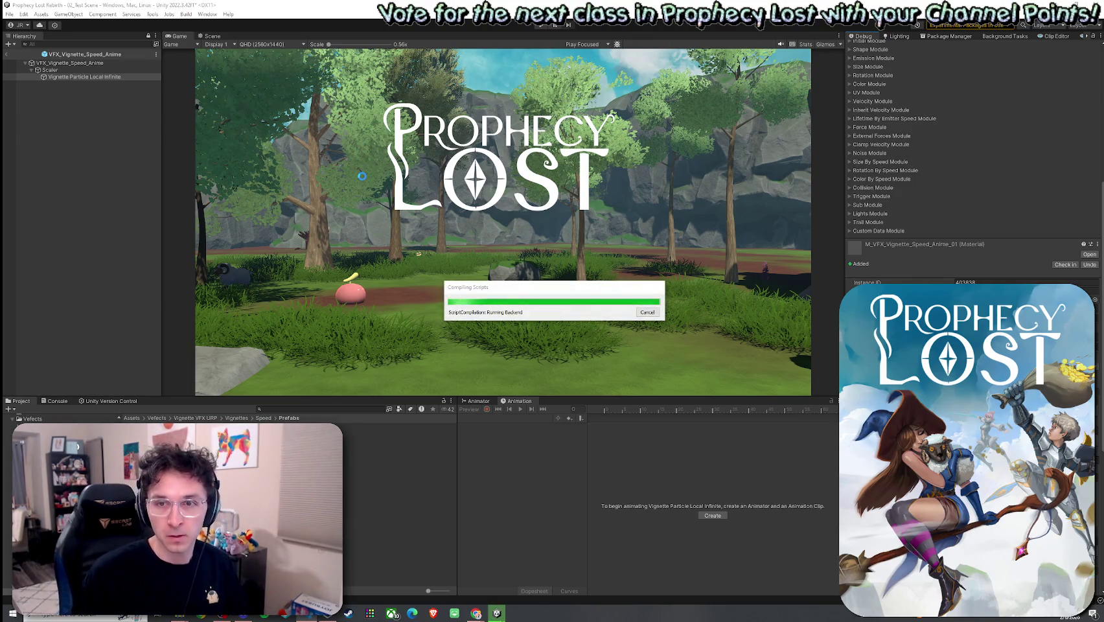
Exit Player prefab editing back to the 02_Test Scene and save the scene with Ctrl+S
mouse_move(476, 292)
mouse_down()
mouse_move(458, 276)
mouse_move(401, 278)
mouse_move(426, 281)
mouse_move(411, 282)
mouse_up()
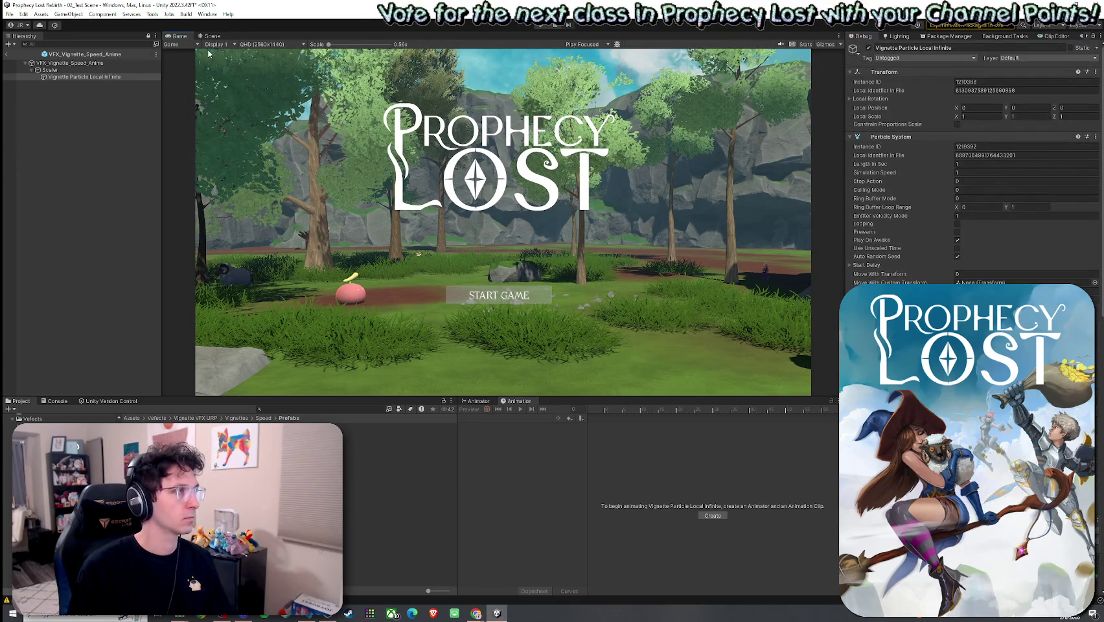
click(6, 54)
click(9, 13)
click(195, 3)
key(ctrl+s)
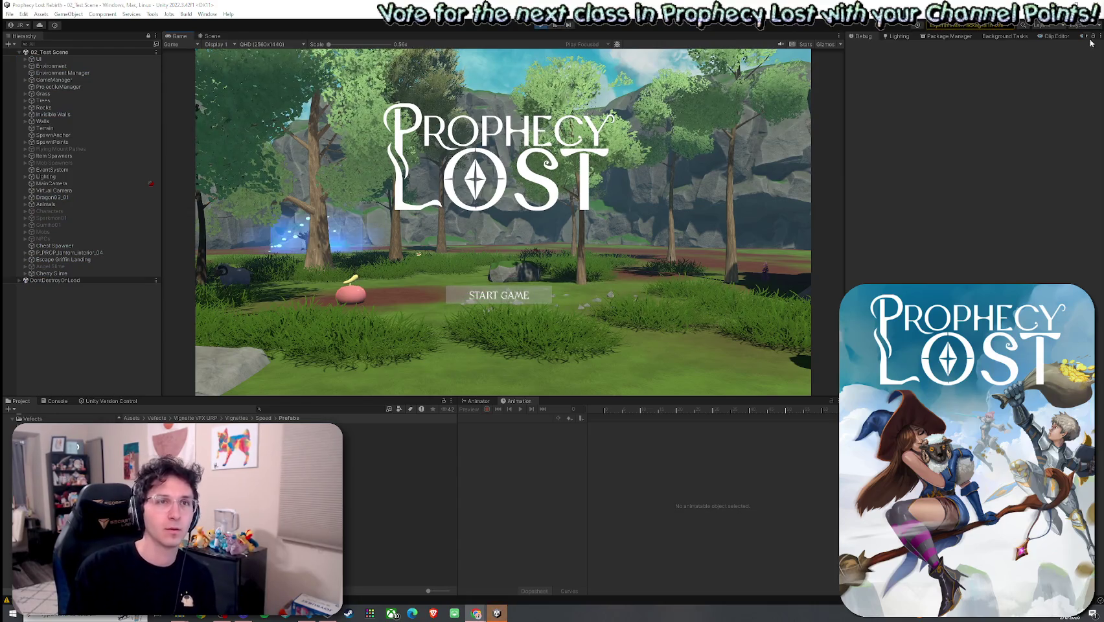
Move the video window aside and choose START GAME to join a session and spawn the player
click(476, 612)
mouse_move(574, 109)
mouse_down()
mouse_move(413, 74)
mouse_move(1103, 48)
mouse_up()
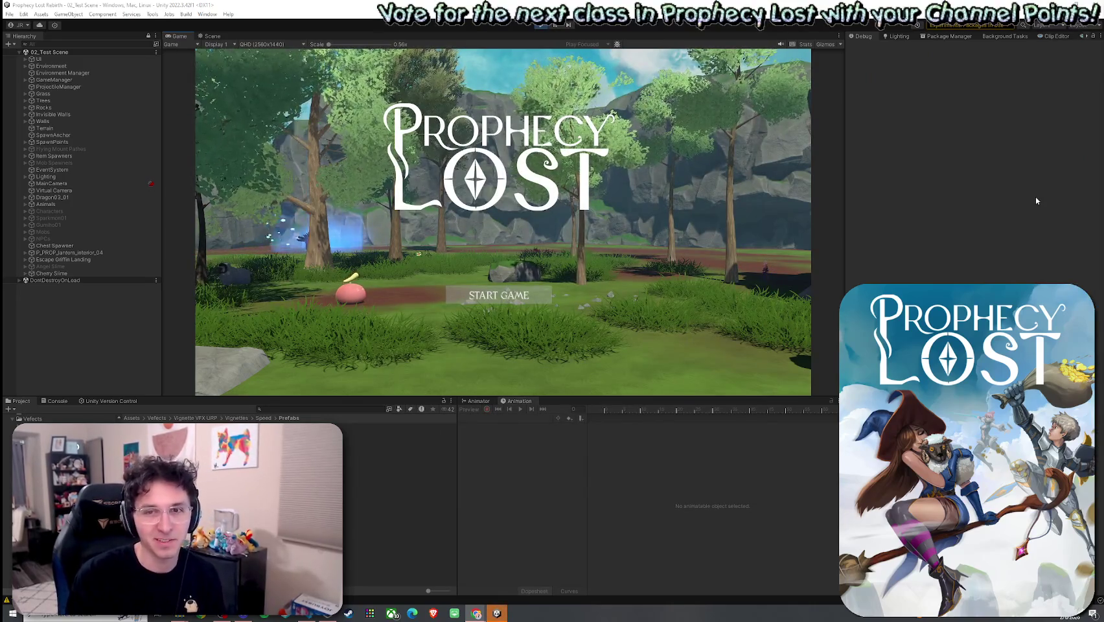
click(509, 312)
click(505, 297)
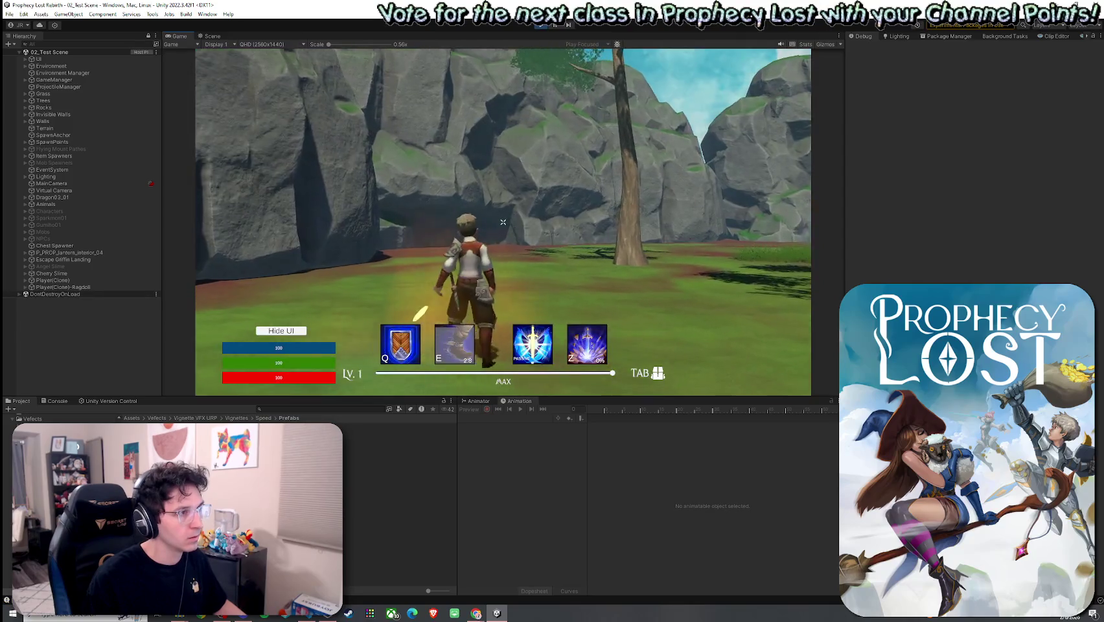
Run through the forest and strike the pink slime three times with the pickaxe, using the boots ability
key(w)
key(w)
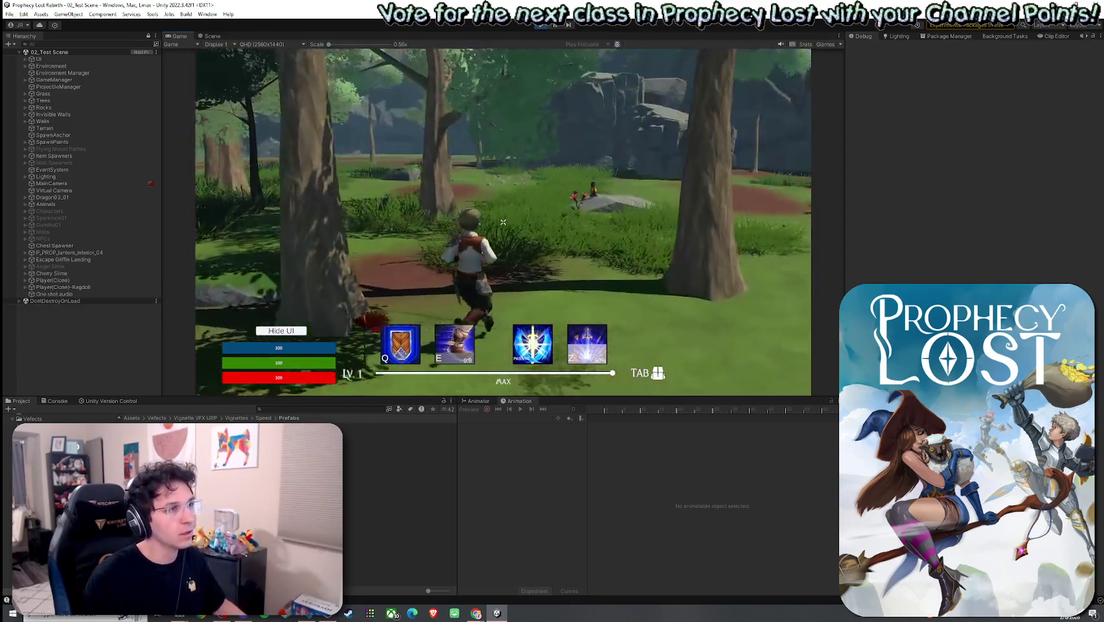
key(w)
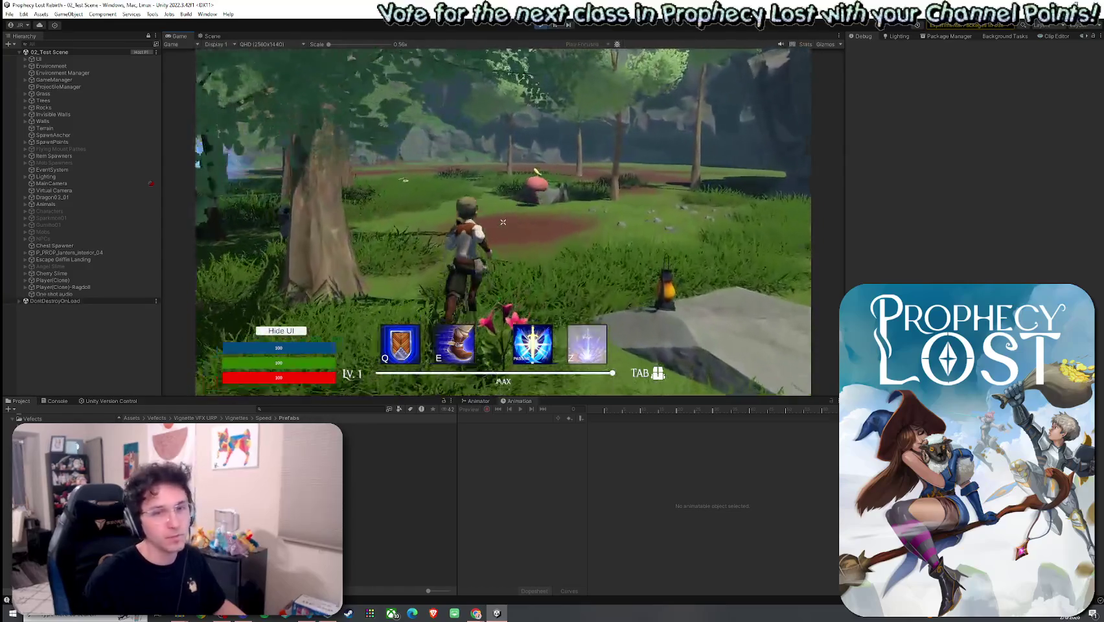
key(w)
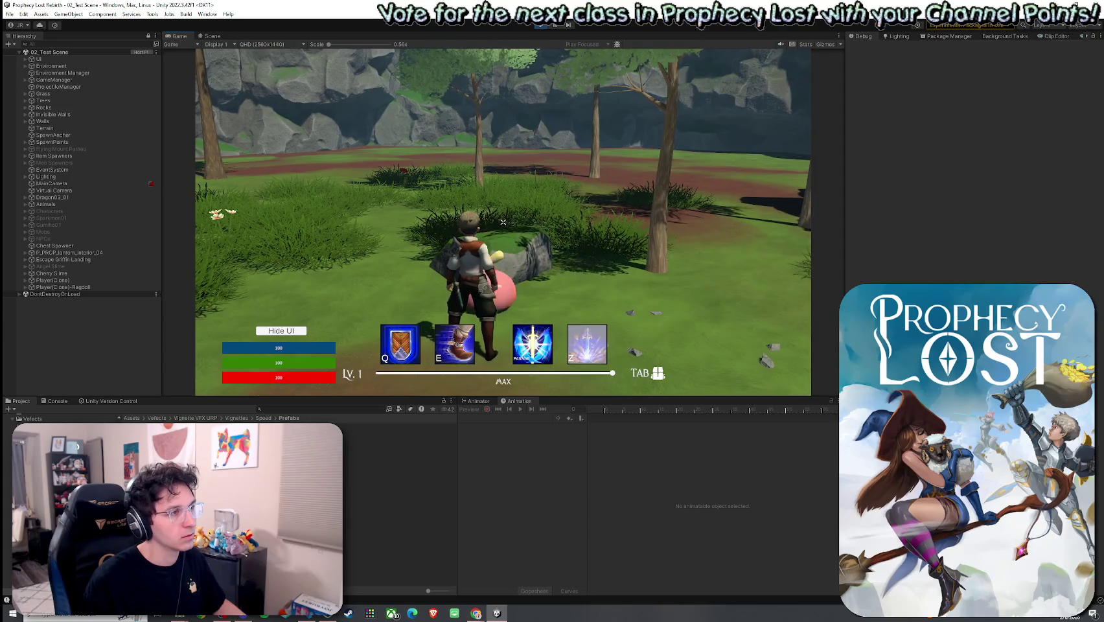
click(503, 222)
key(w)
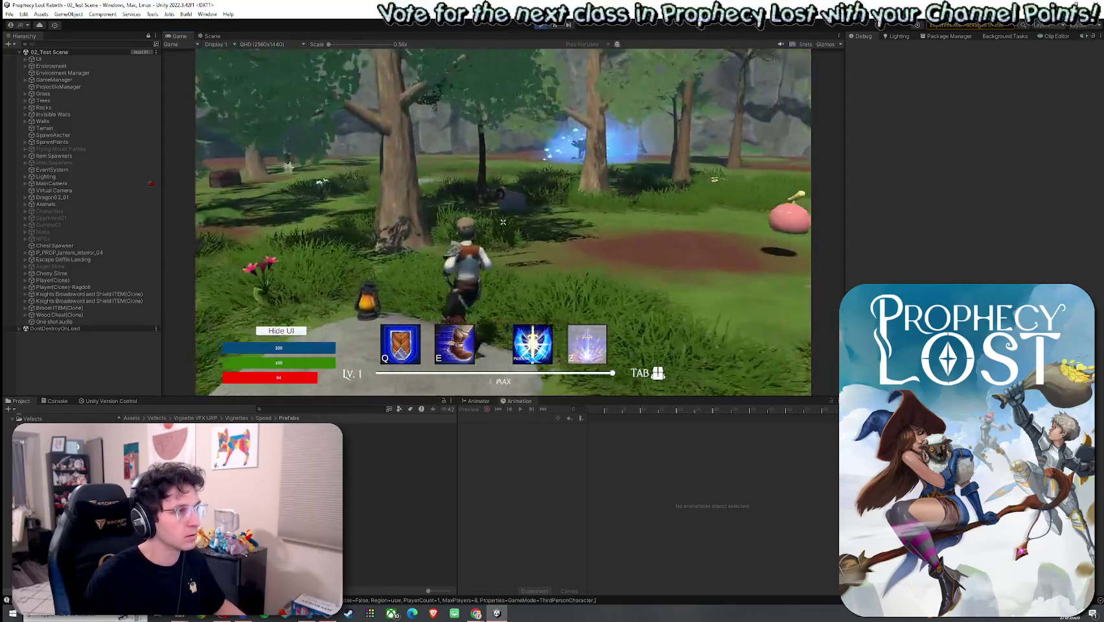
click(503, 222)
key(w)
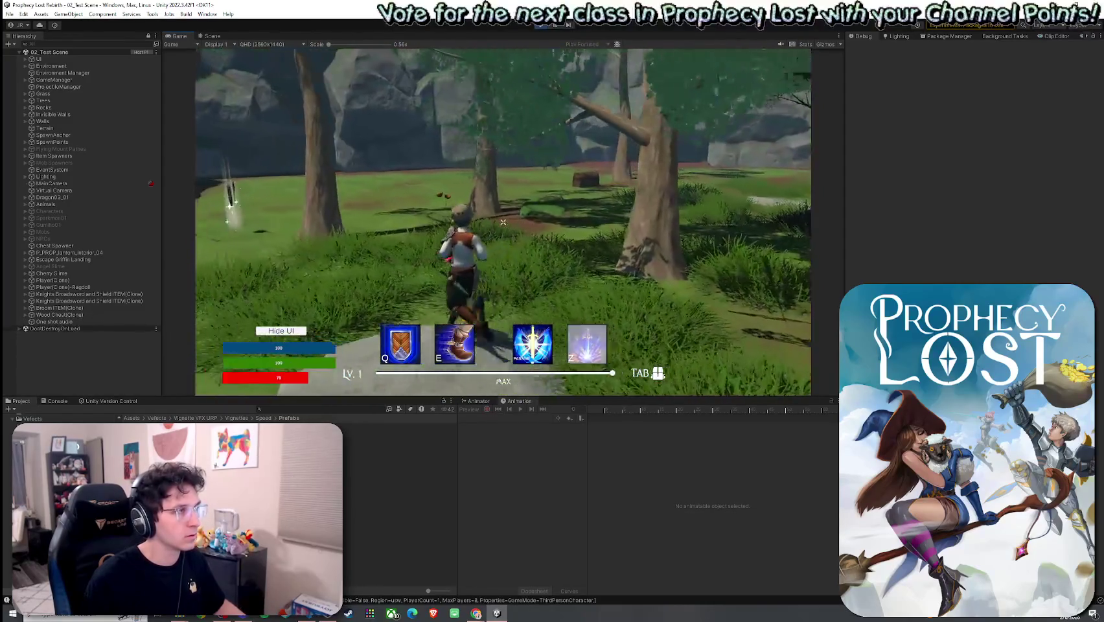
key(e)
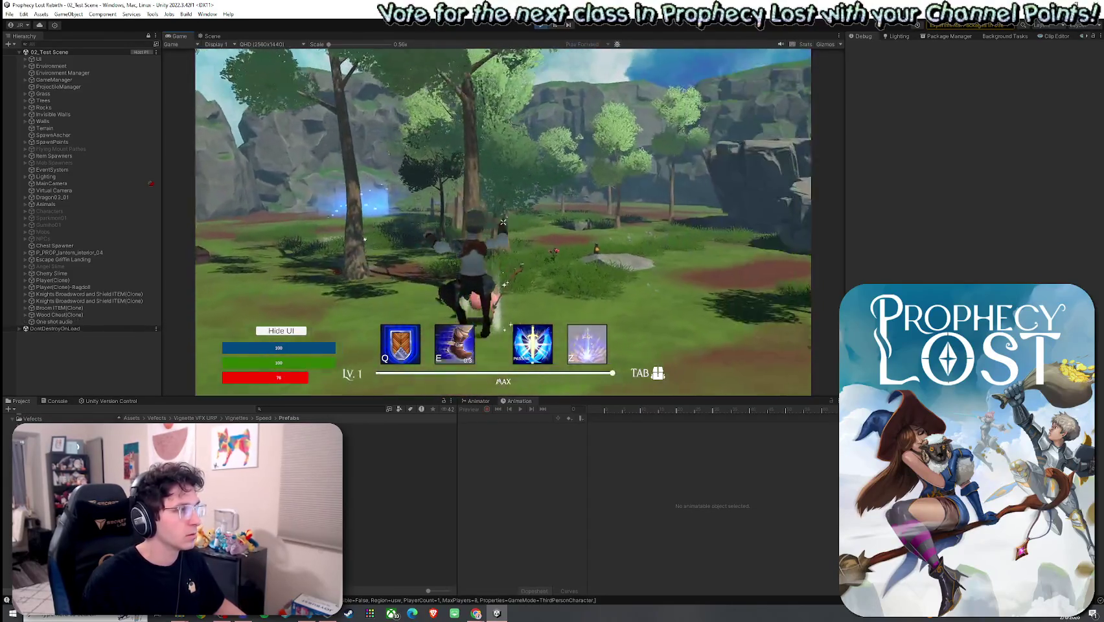
click(503, 222)
Sprint to the large rock, climb onto it, then stop the play session
key(w)
key(e)
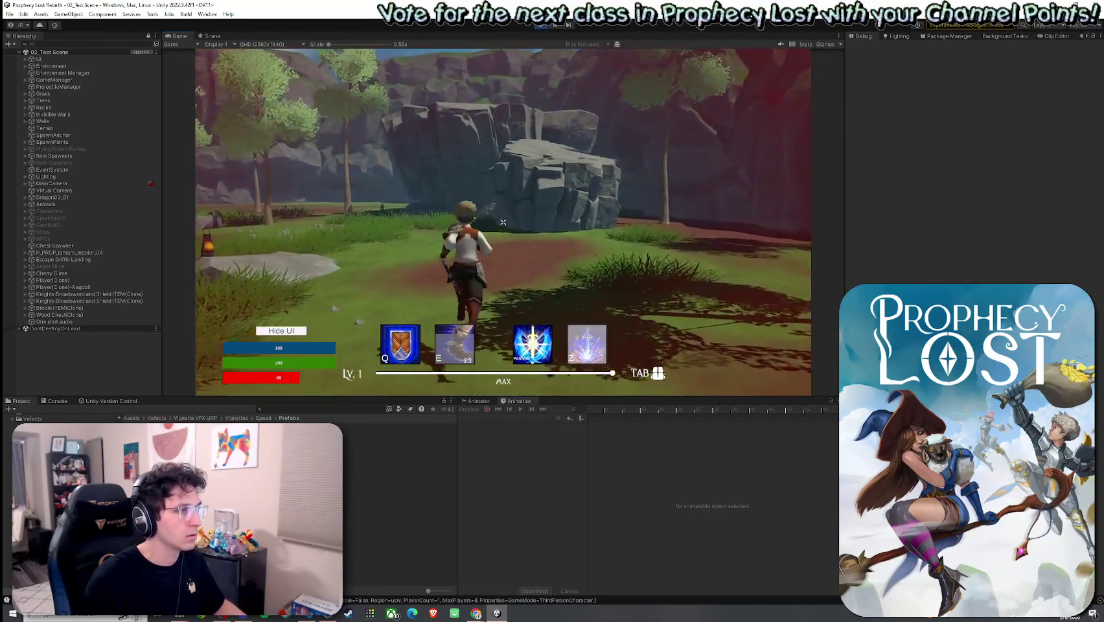
key(w)
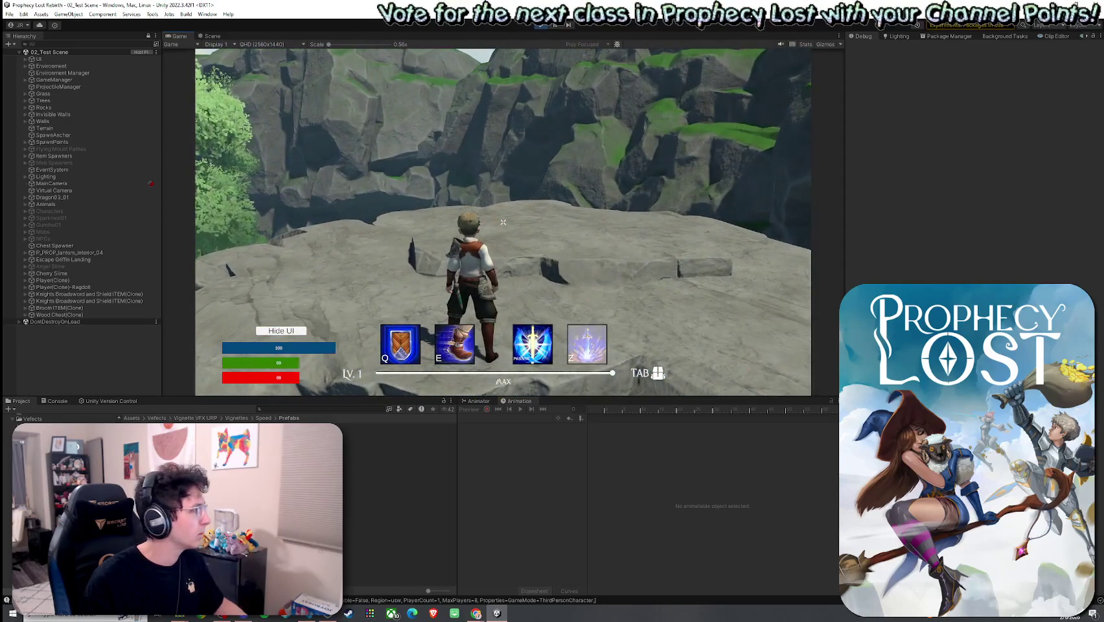
key(super)
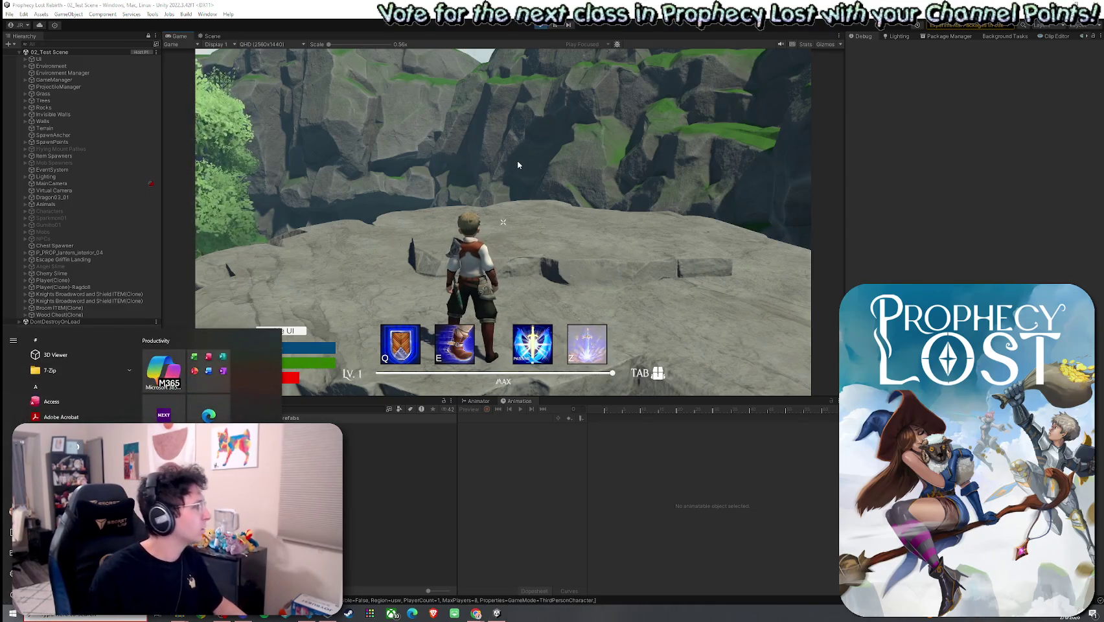
click(544, 26)
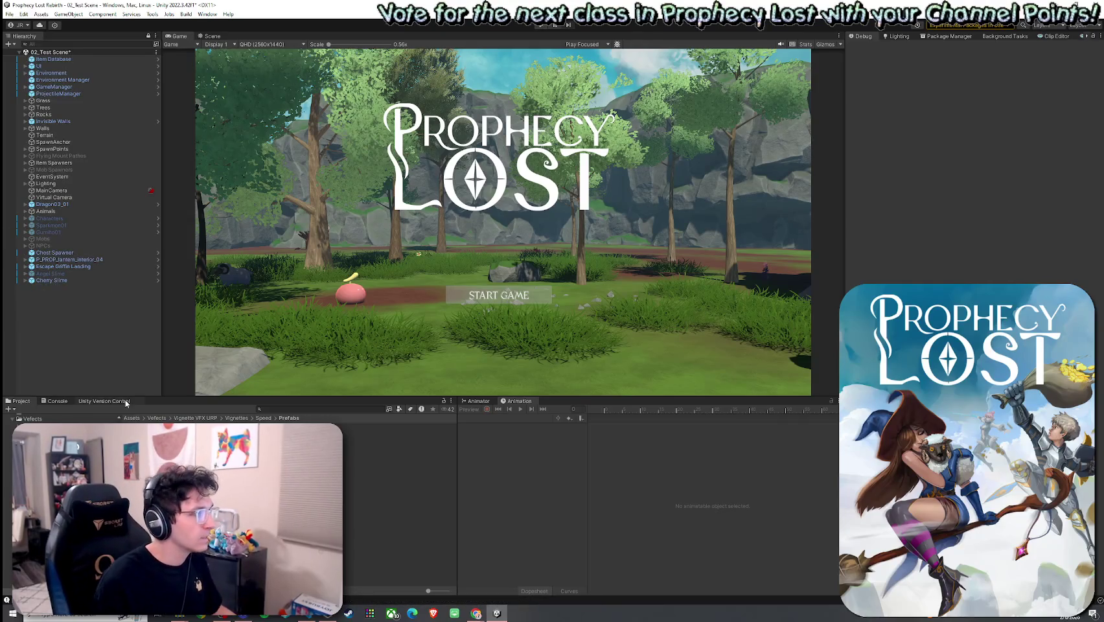
Enlarge and clear the Console, enter Play mode with Ctrl+P, and choose START GAME
click(58, 401)
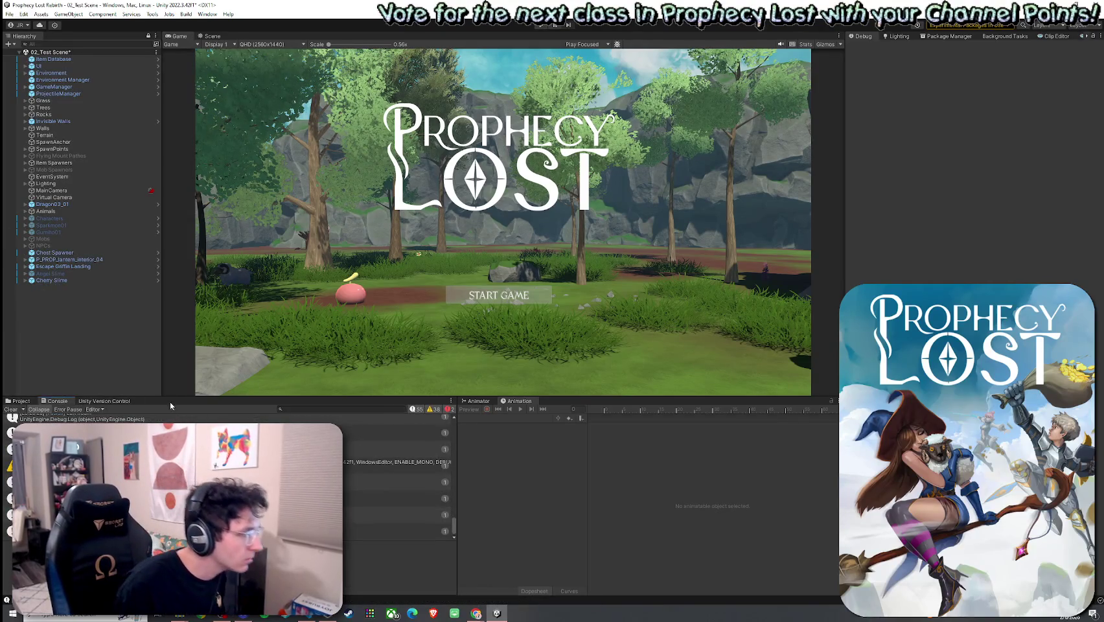
drag(206, 396, 206, 315)
scroll(207, 391, up, 3)
scroll(211, 401, up, 5)
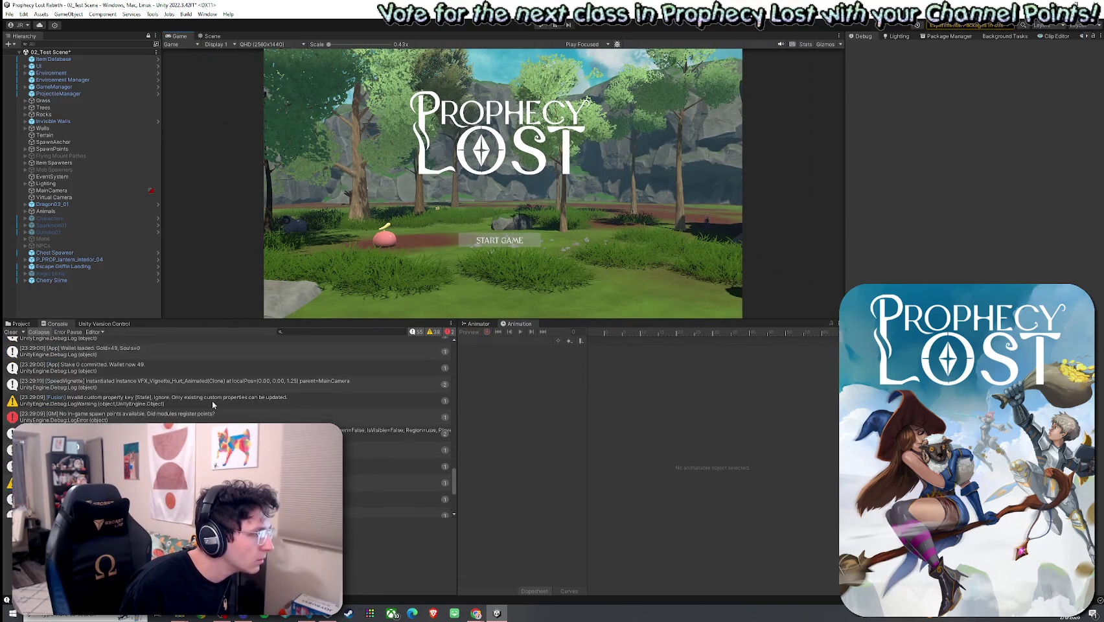
click(11, 332)
key(ctrl+p)
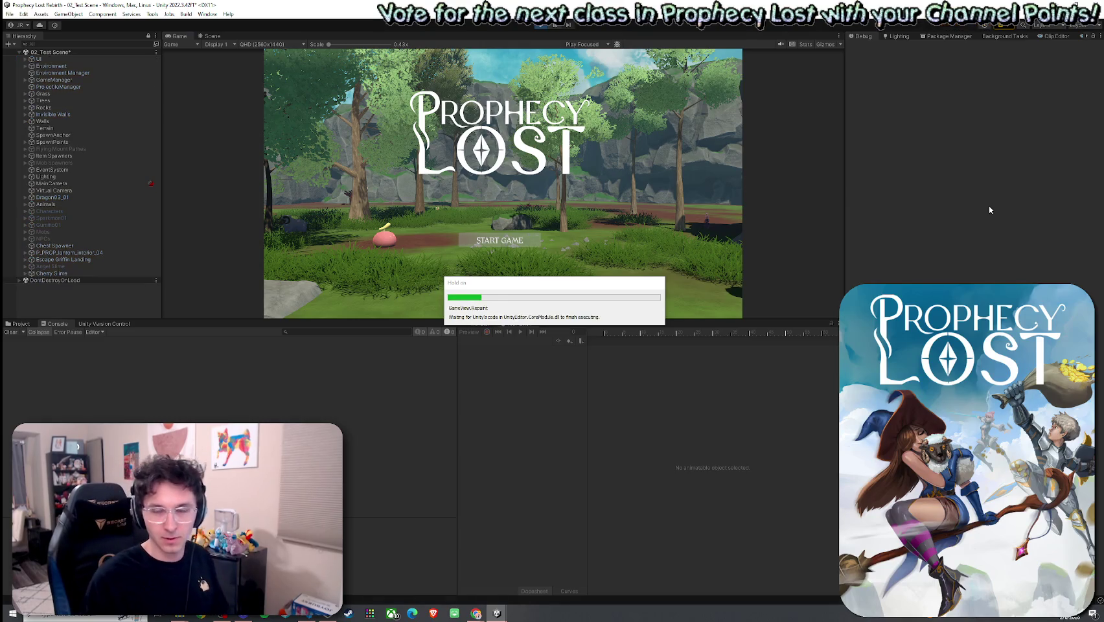
click(500, 239)
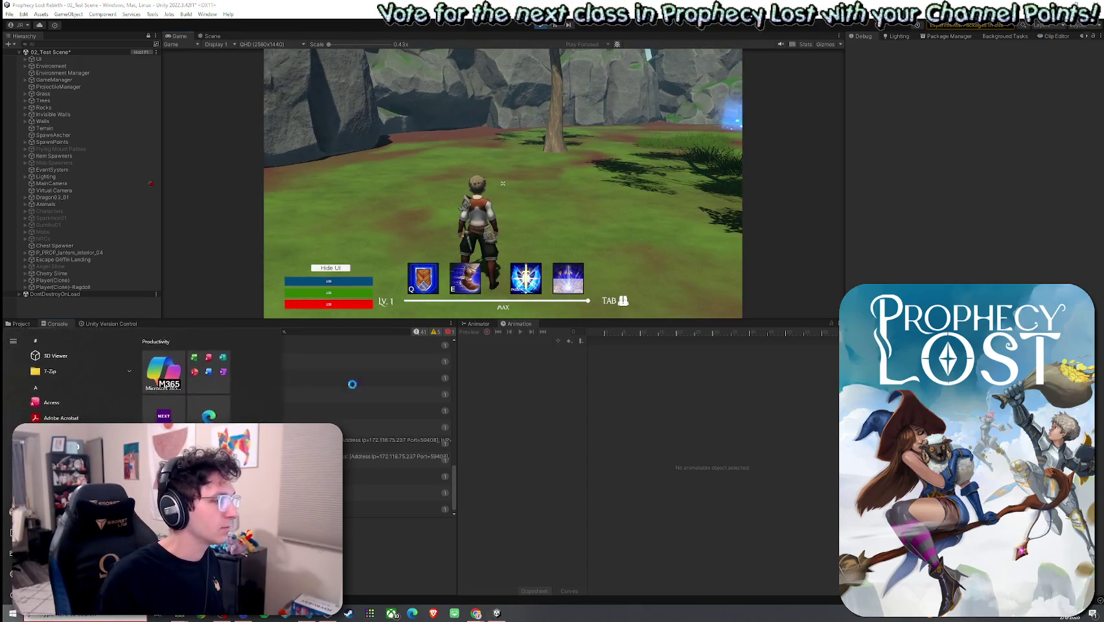
Clear and collapse the Console, then walk, jump and use the boots ability with W, Space and E
click(11, 331)
click(41, 333)
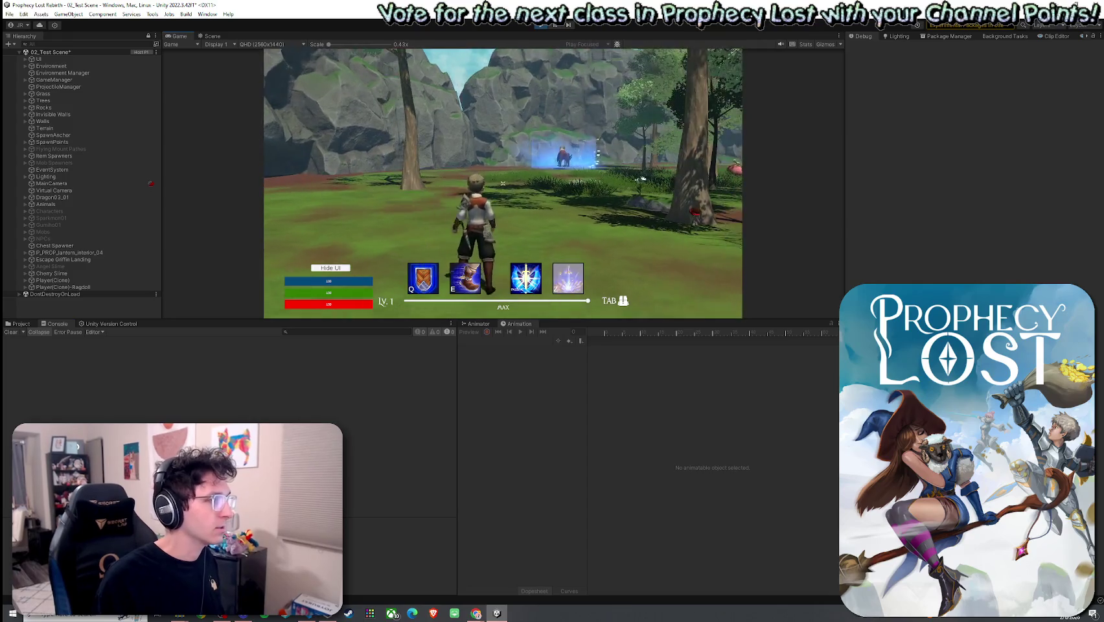
key(e)
key(w)
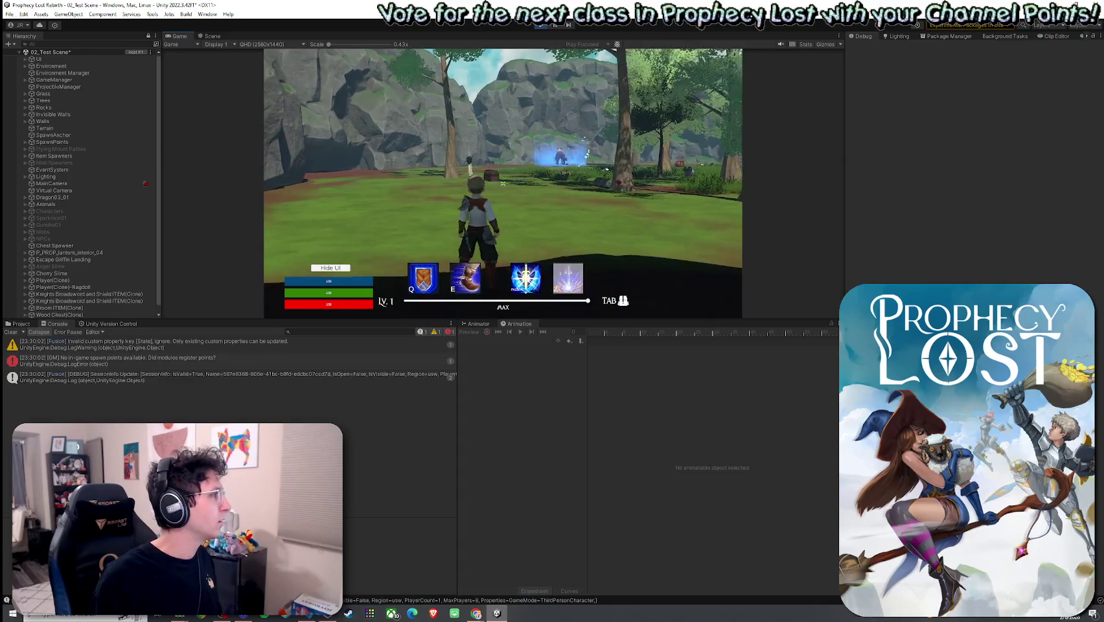
key(space)
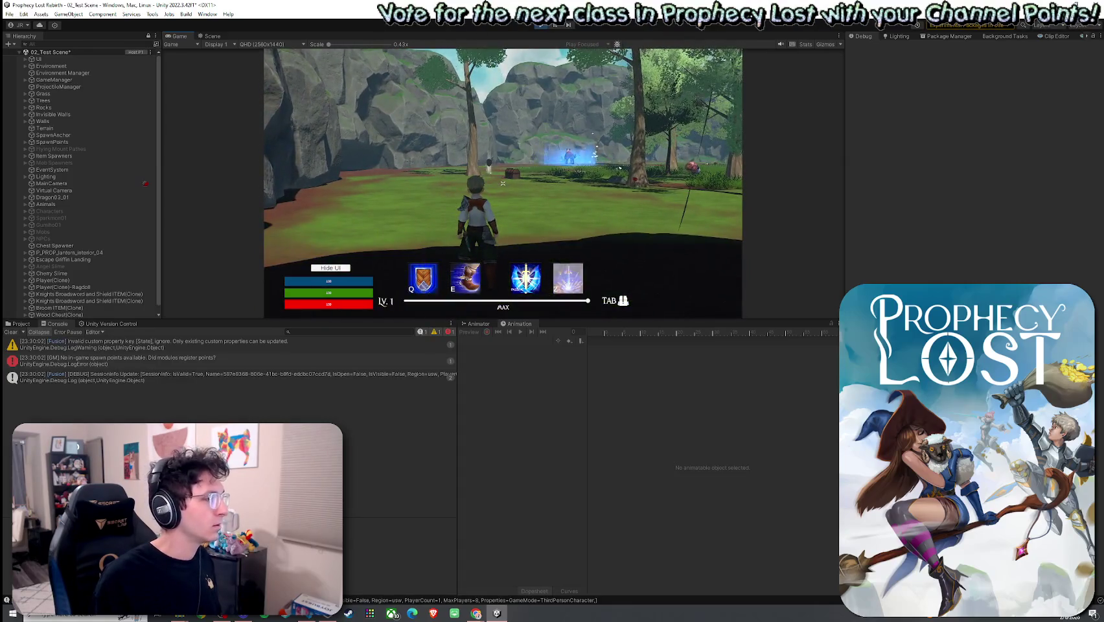
key(e)
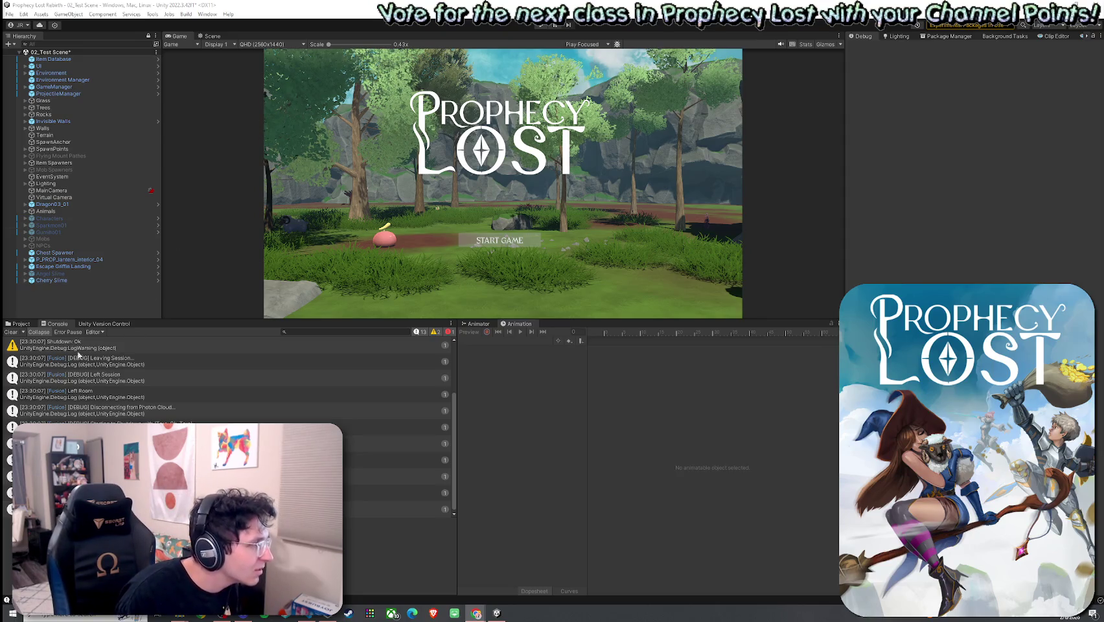
click(11, 332)
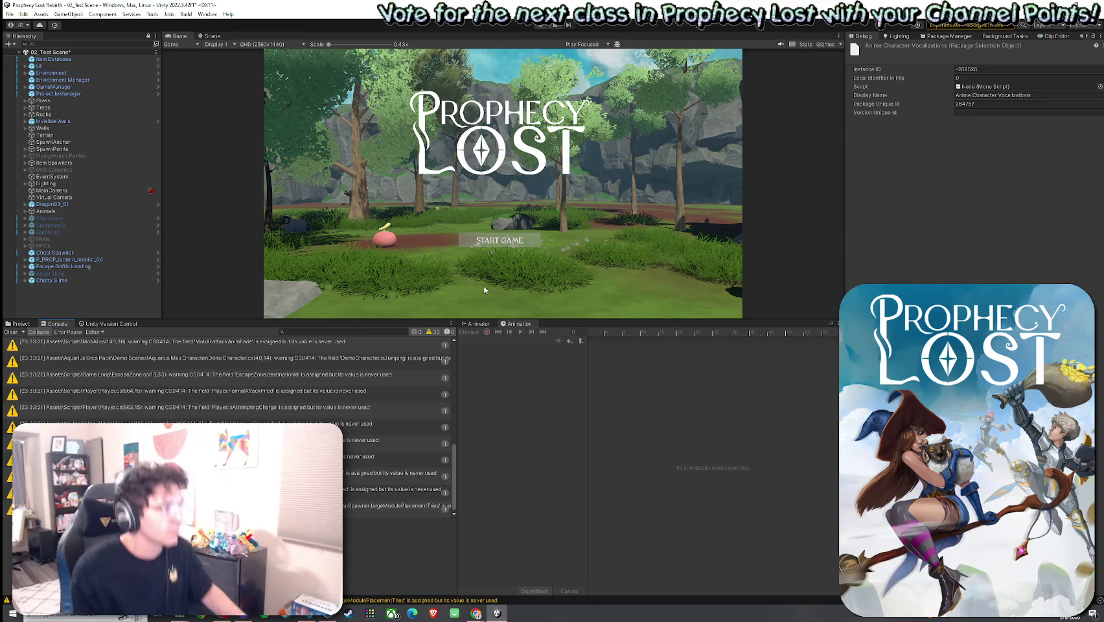
Open the File menu to reach the scene-saving commands
click(39, 14)
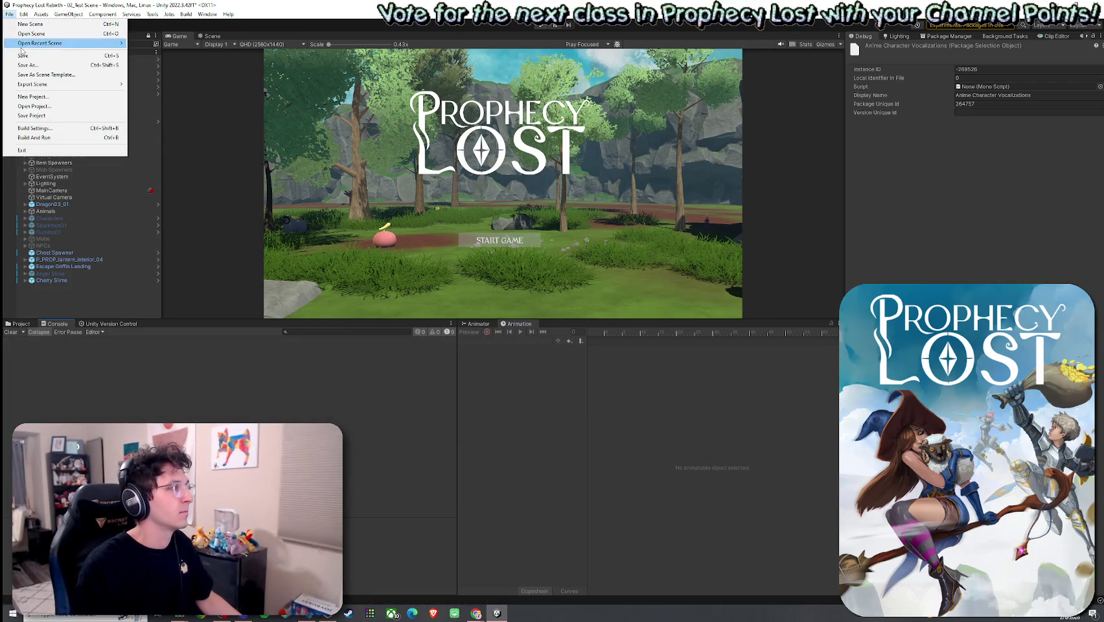
Save the test scene with Ctrl+S and choose START GAME to join a new session
key(ctrl+s)
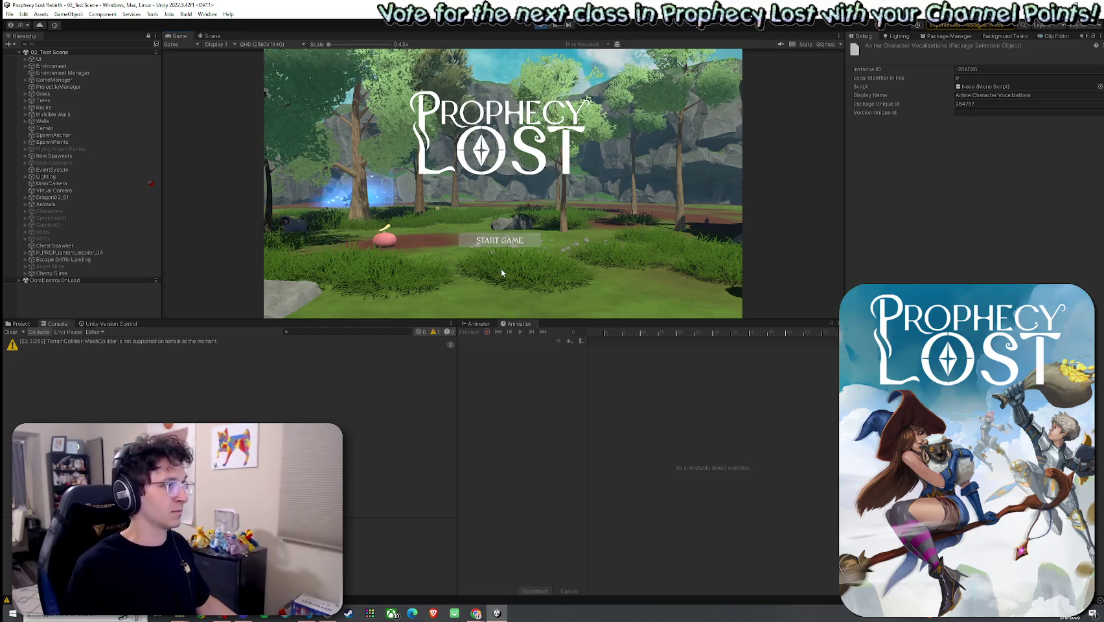
click(504, 239)
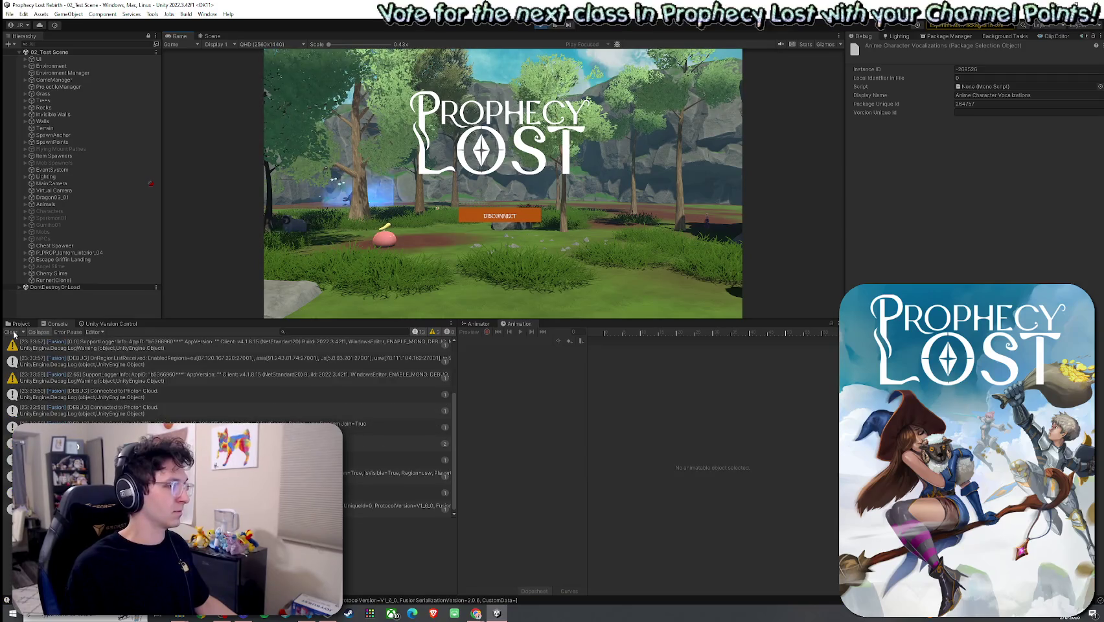
key(super)
click(341, 353)
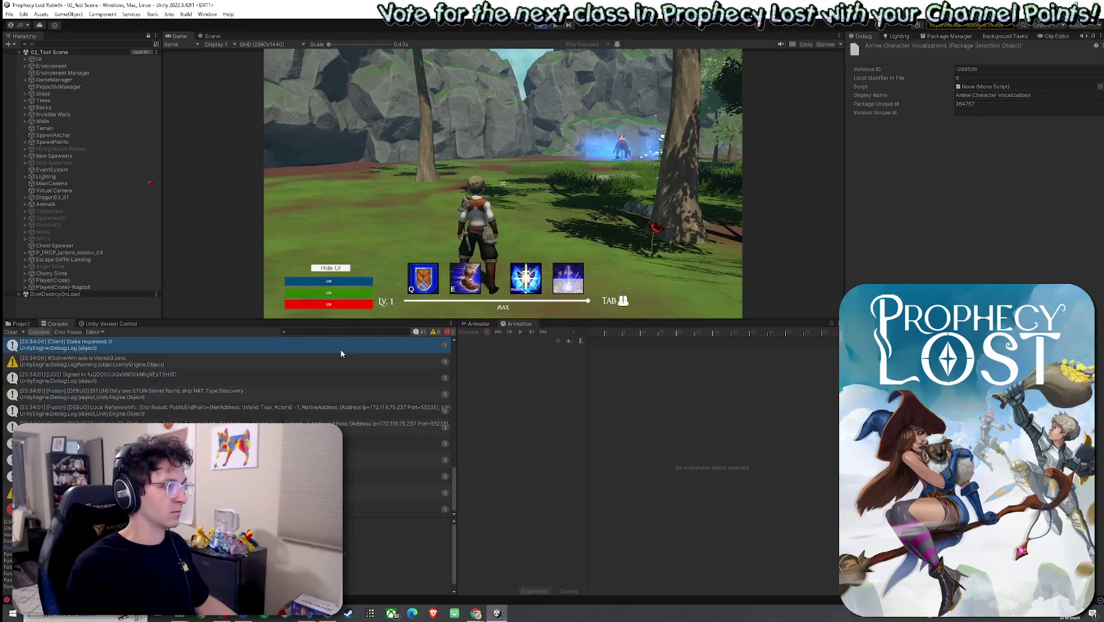
Clear the Console, then trigger the boots ability three times while moving through the forest
click(11, 332)
key(e)
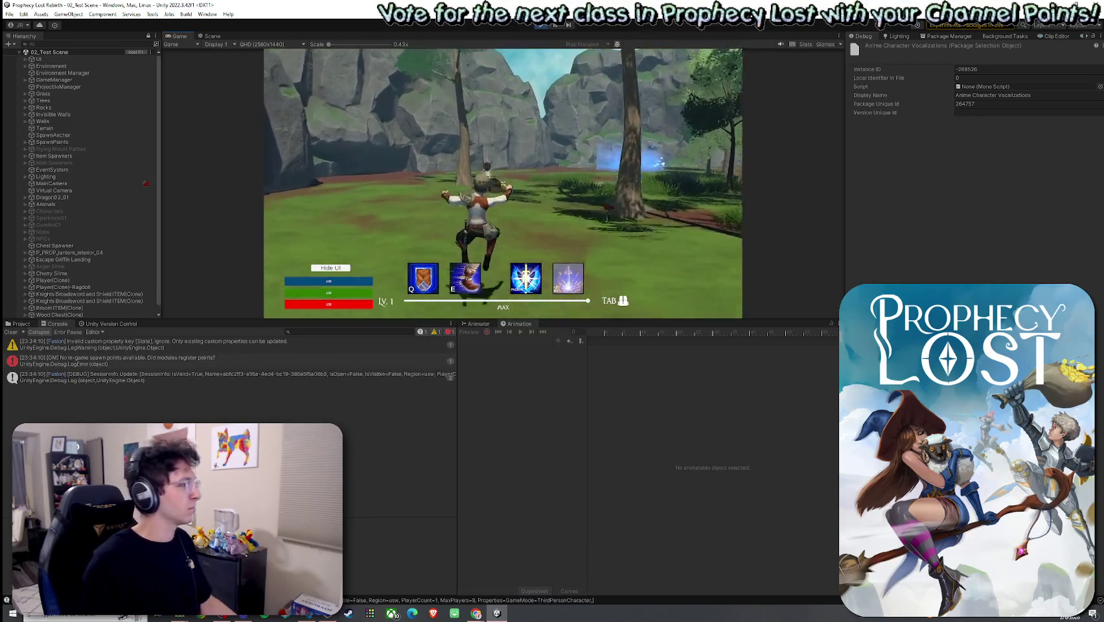
key(e)
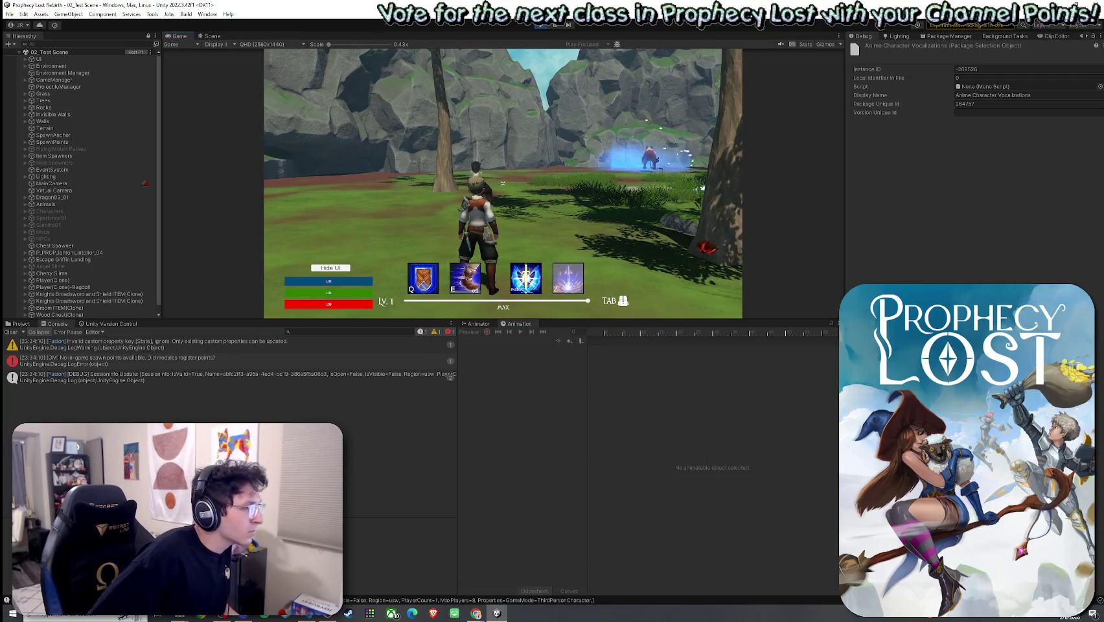
key(e)
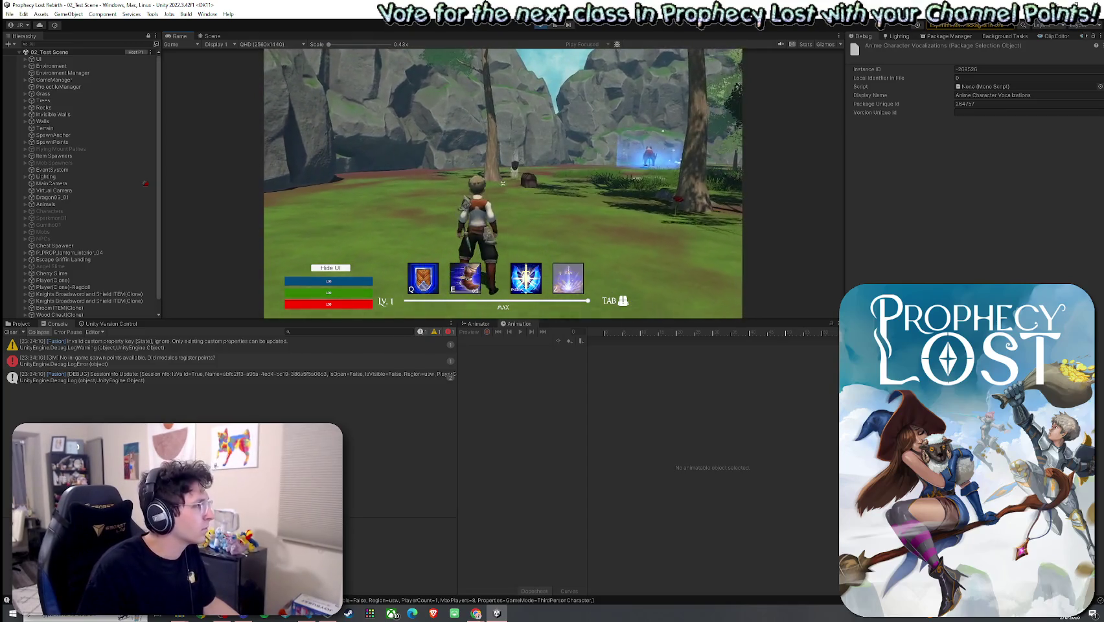
key(super)
key(super)
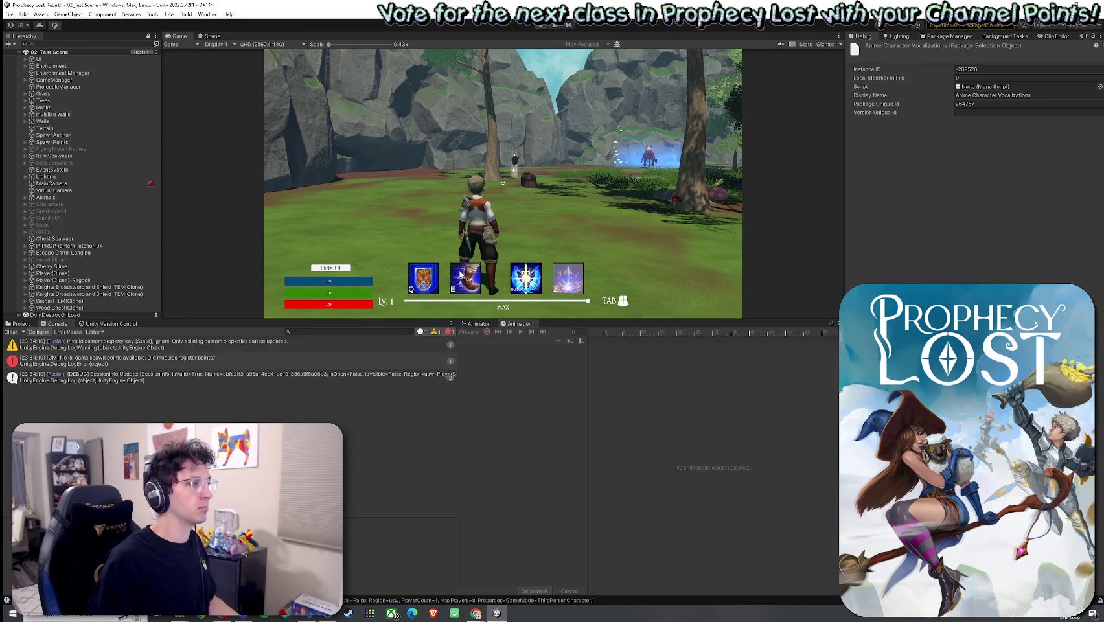
Stop the test run, find the Player prefab in the Player Prefabs folder, and open it for editing
key(ctrl+p)
click(19, 323)
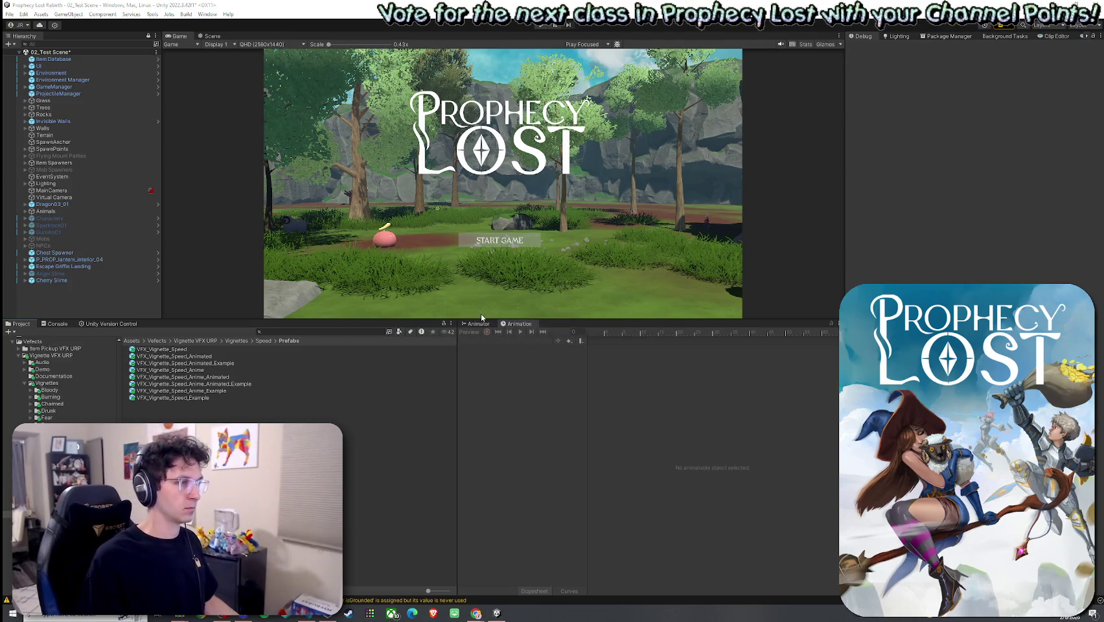
click(304, 331)
text(Player Prefab)
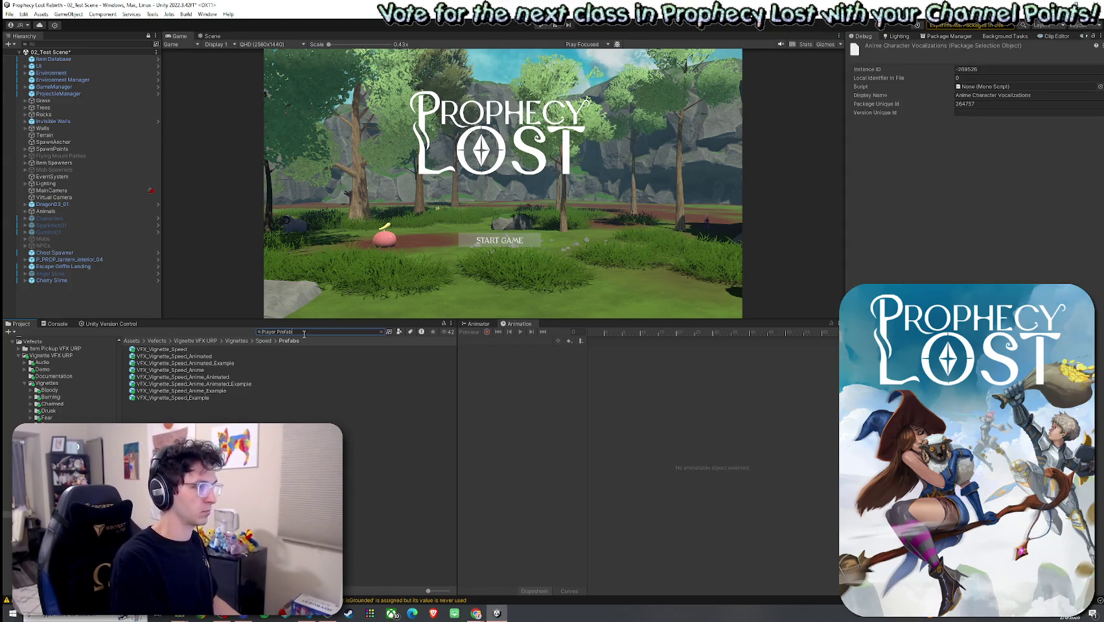
double_click(192, 349)
click(192, 348)
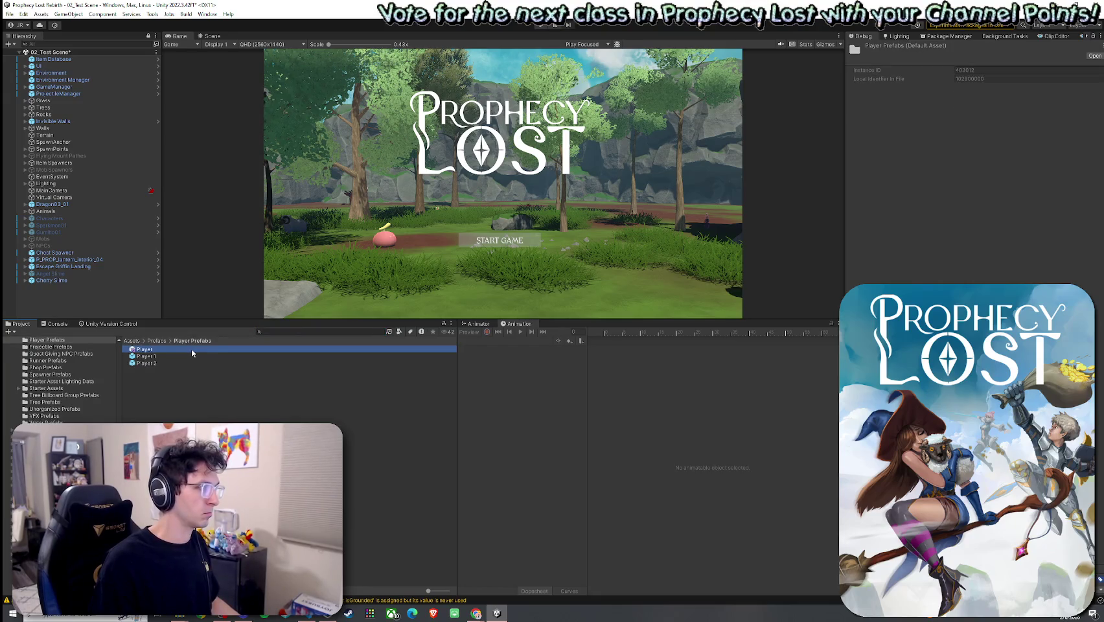
double_click(192, 348)
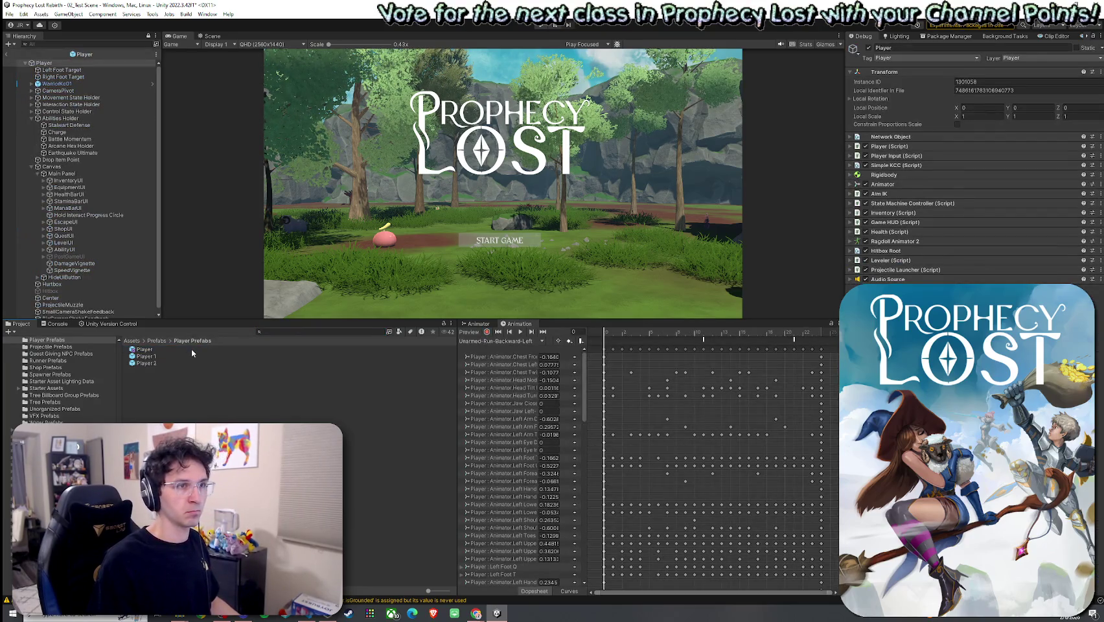
click(192, 348)
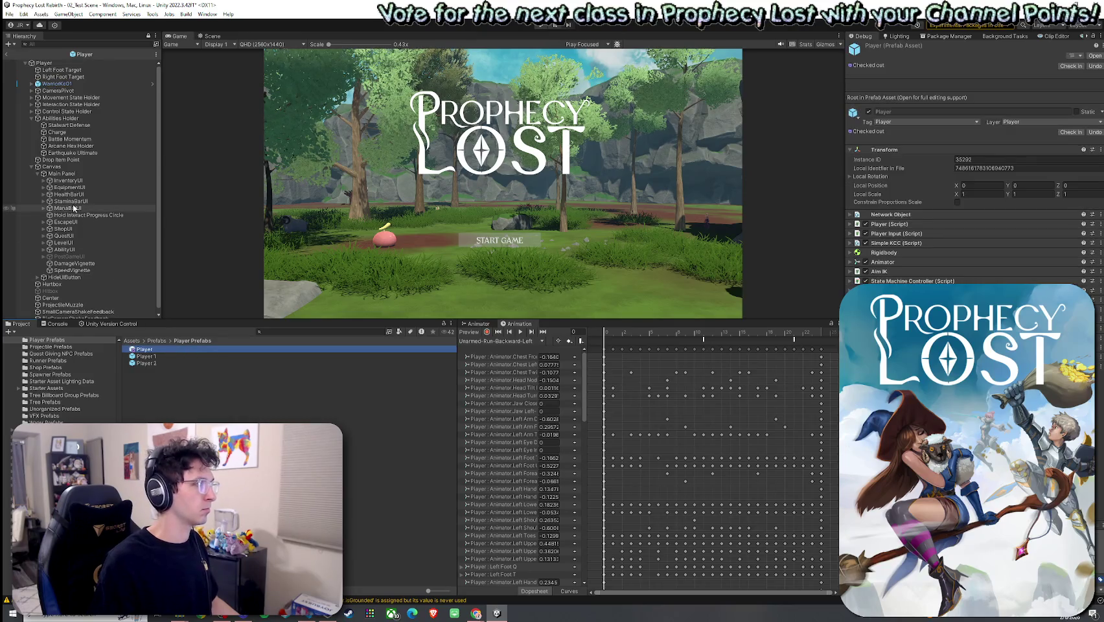
Inspect Charge's Dash VFX and speed vignette, then ping SpeedVignette's VFX_Vignette_Speed_Anime prefab and leave prefab editing
click(87, 132)
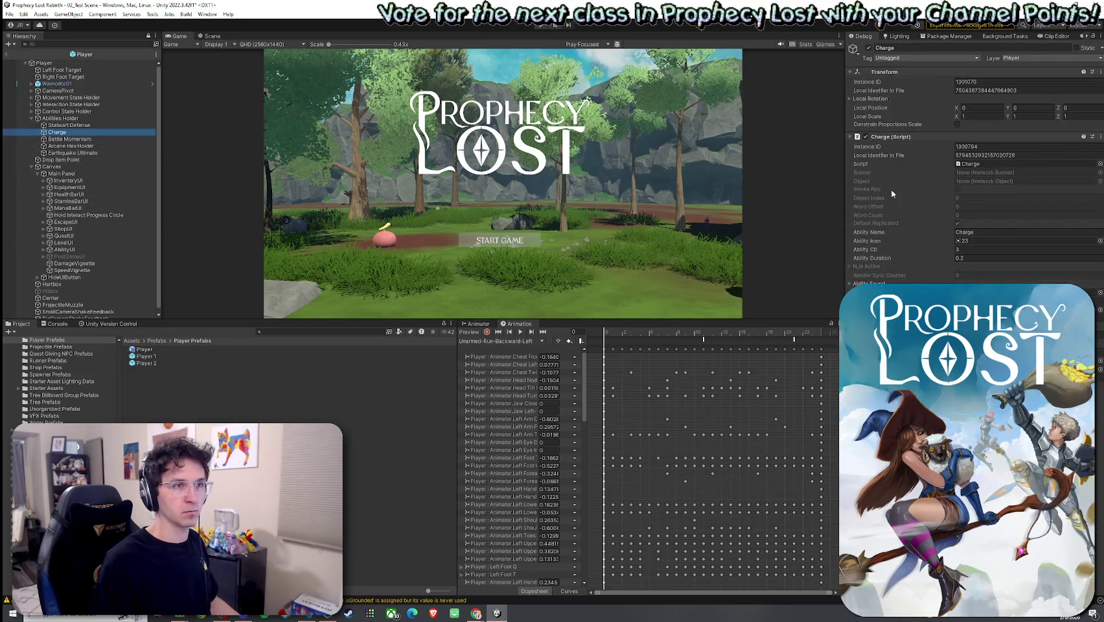
click(1094, 36)
click(1000, 47)
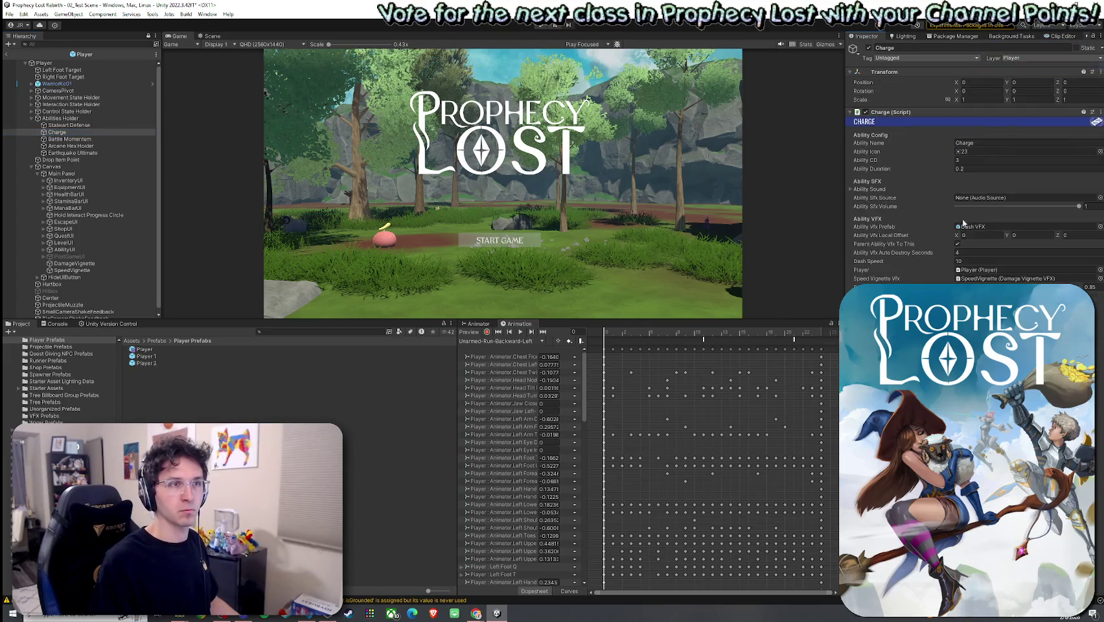
click(978, 226)
click(1004, 278)
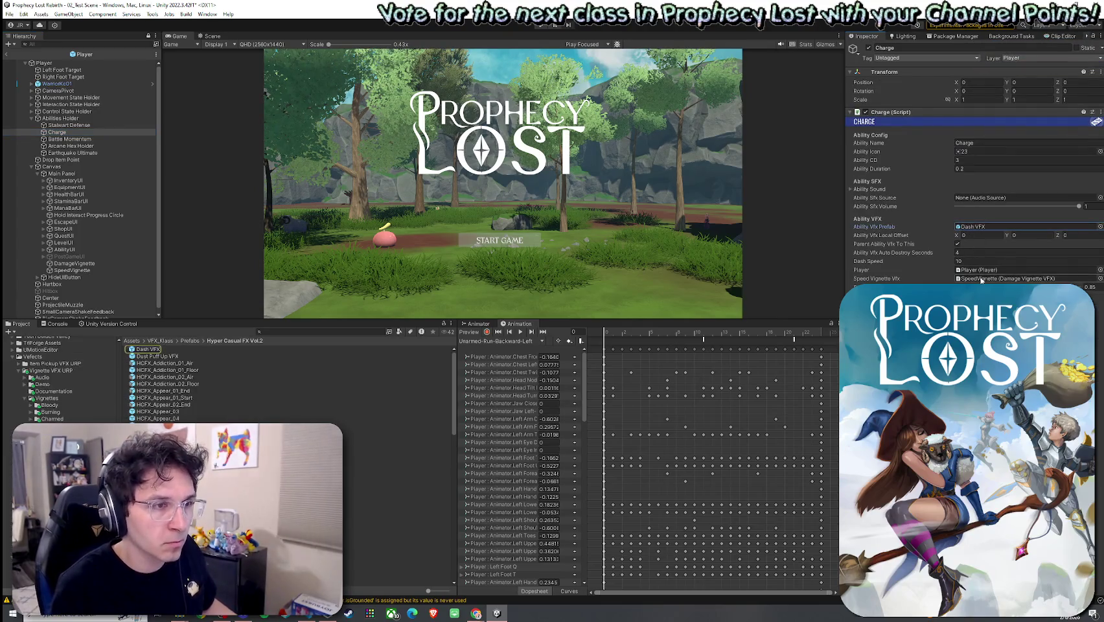
click(72, 270)
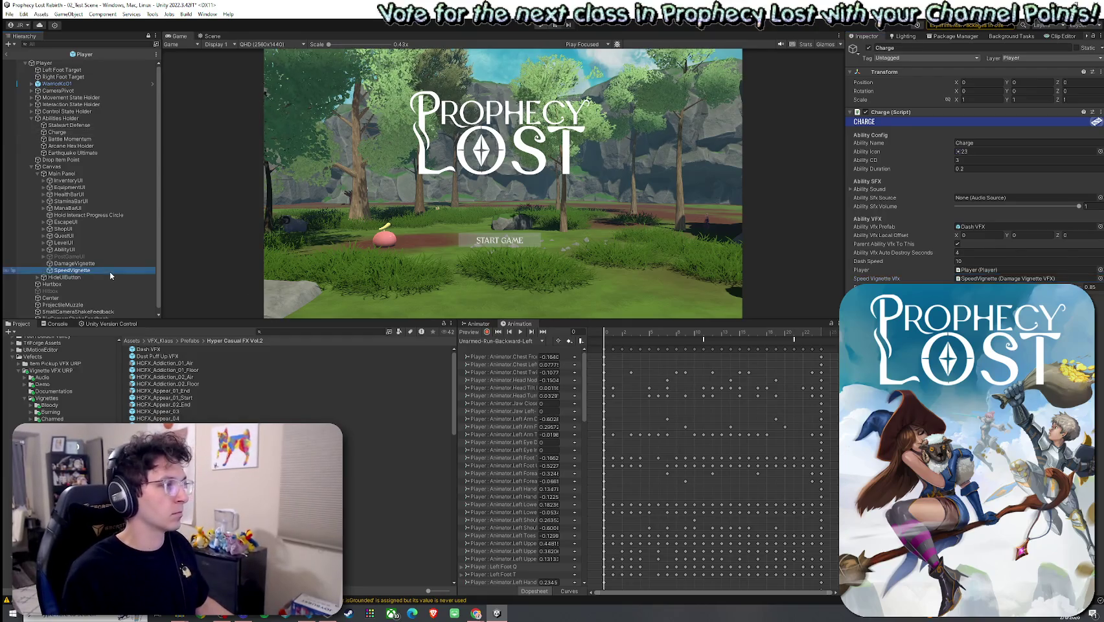
click(994, 228)
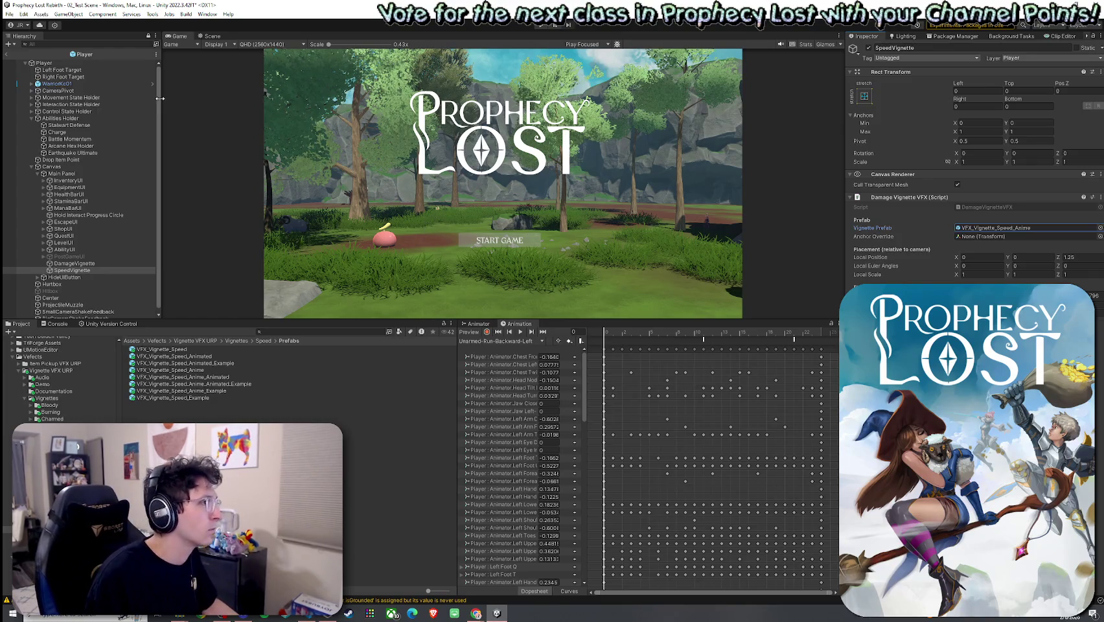
key(ctrl+p)
Briefly enter and exit Play mode, clear the Console warnings, then start Play mode again
click(10, 13)
click(128, 51)
key(ctrl+p)
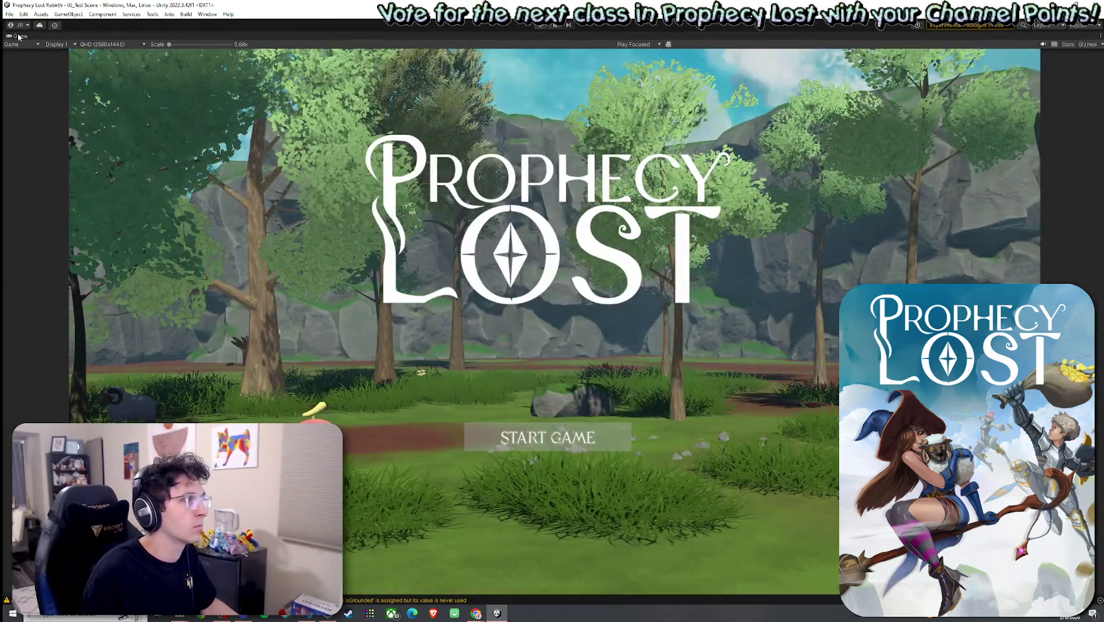
key(ctrl+p)
key(ctrl+shift+c)
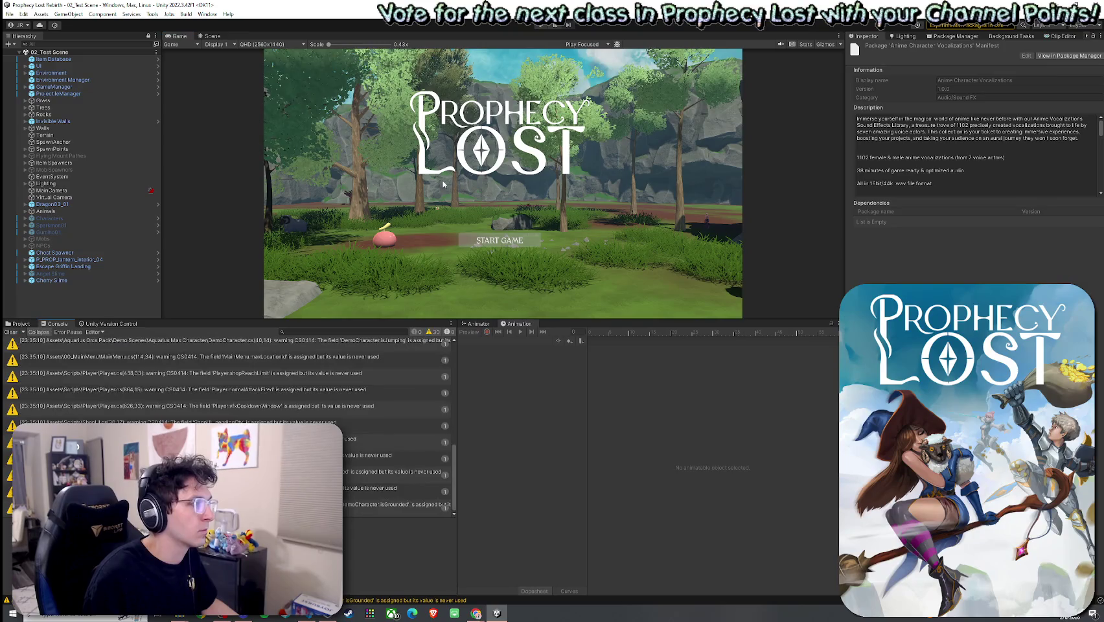
click(11, 331)
click(541, 25)
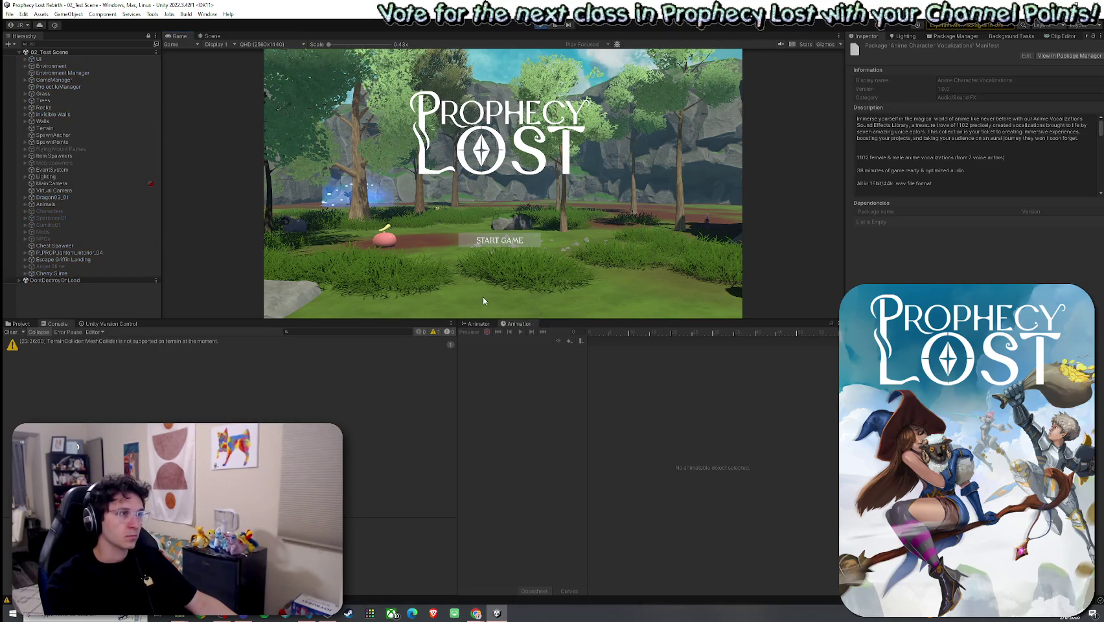
Click START GAME to join a session, check the new Console message, and clear the Console
click(500, 240)
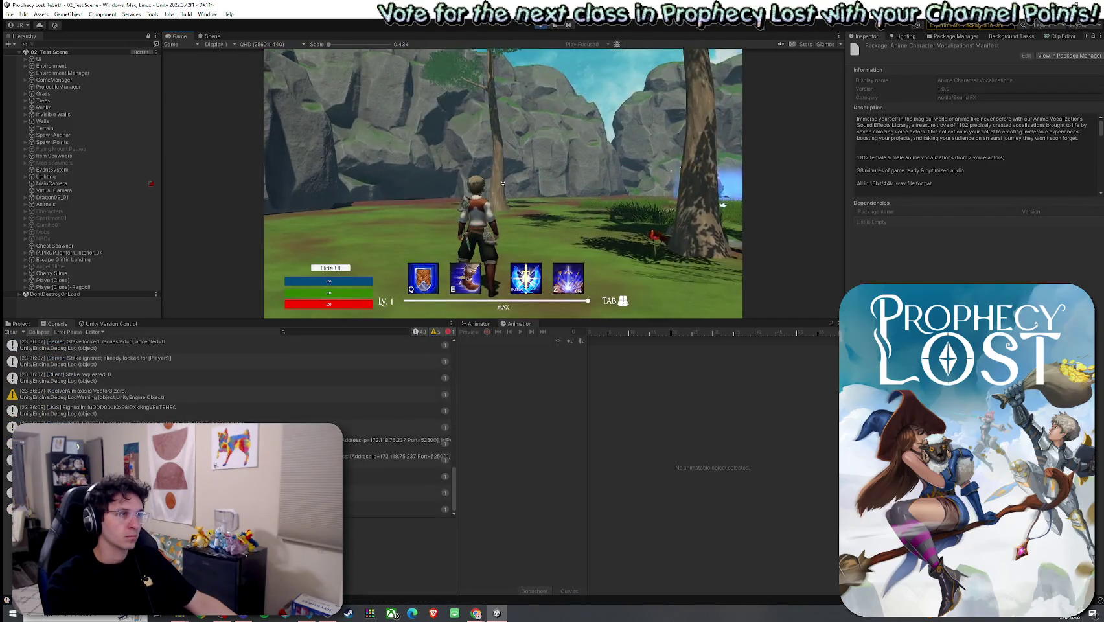
click(395, 363)
click(16, 331)
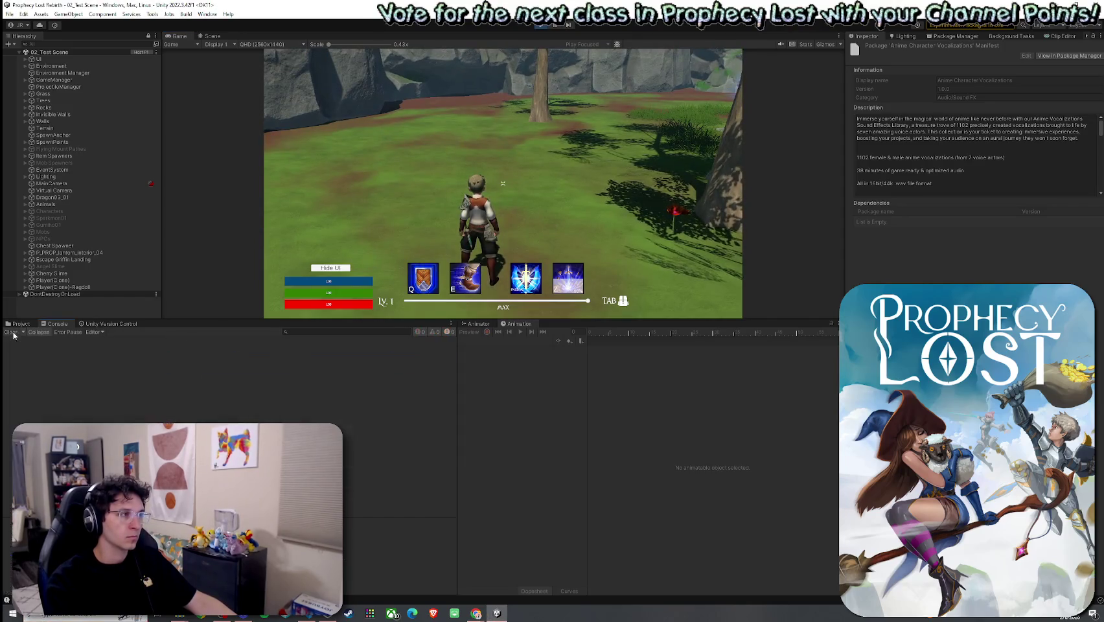
Test the character's E and Q abilities, run forward with W, and attack
key(e)
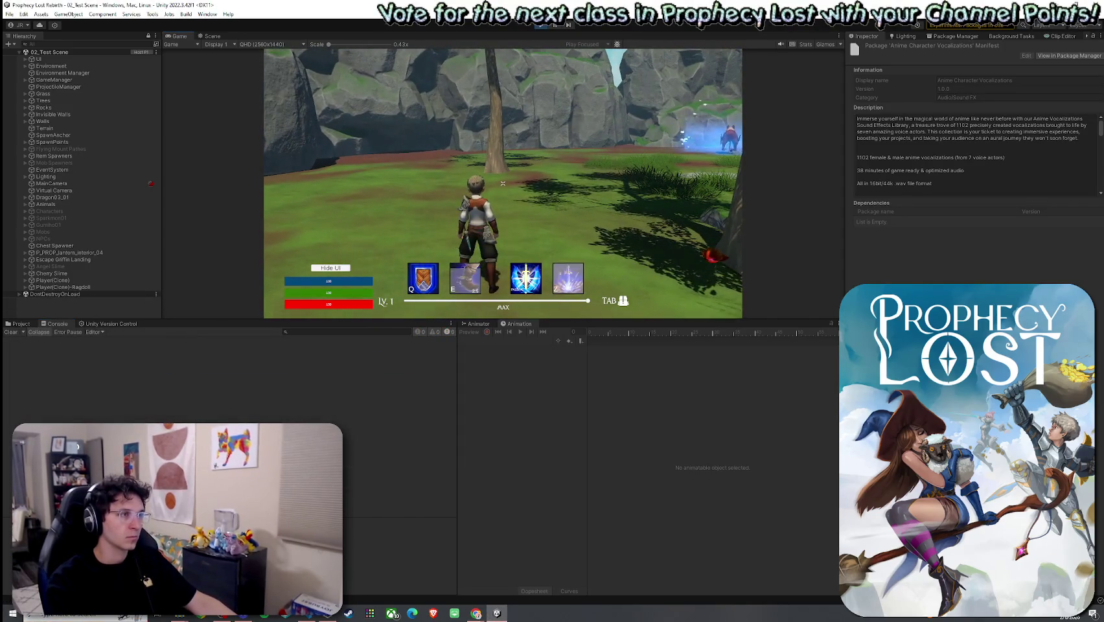
key(q)
key(w)
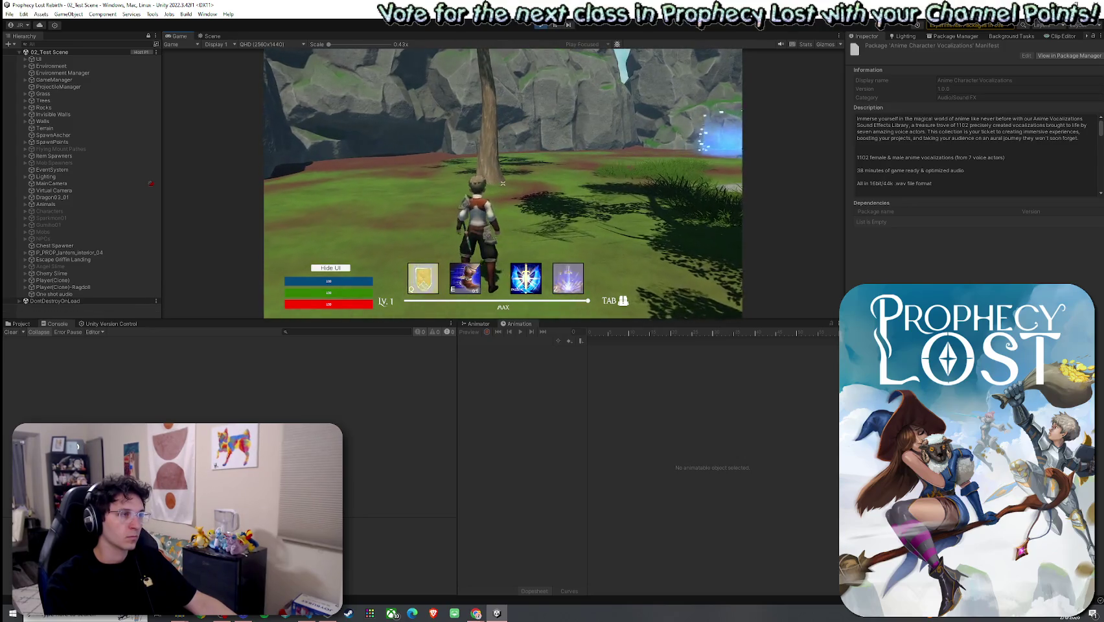
click(503, 184)
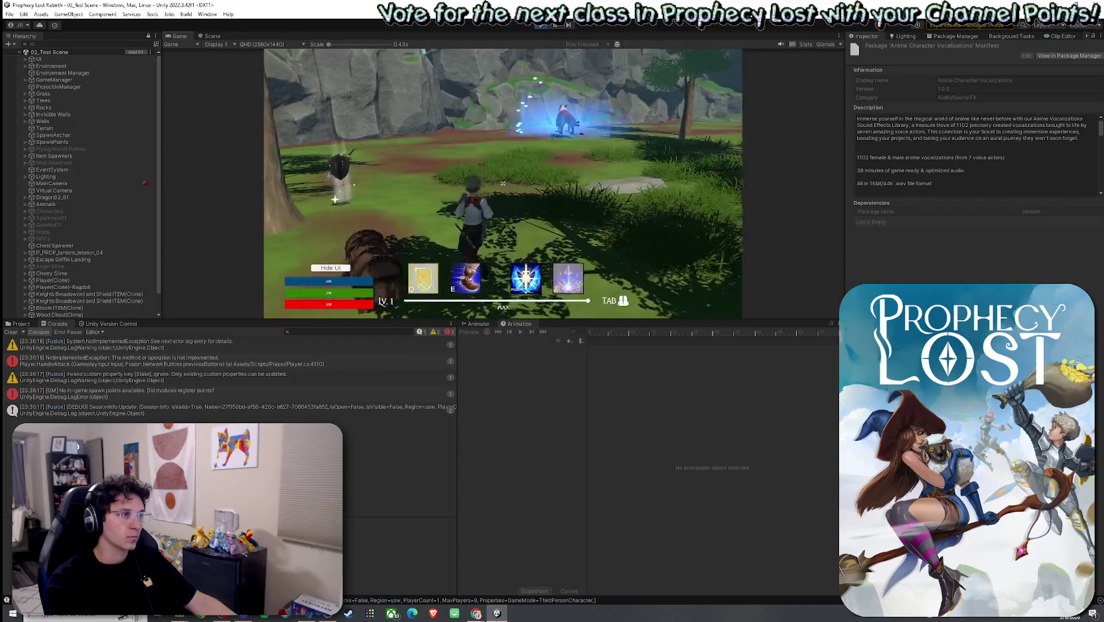
key(e)
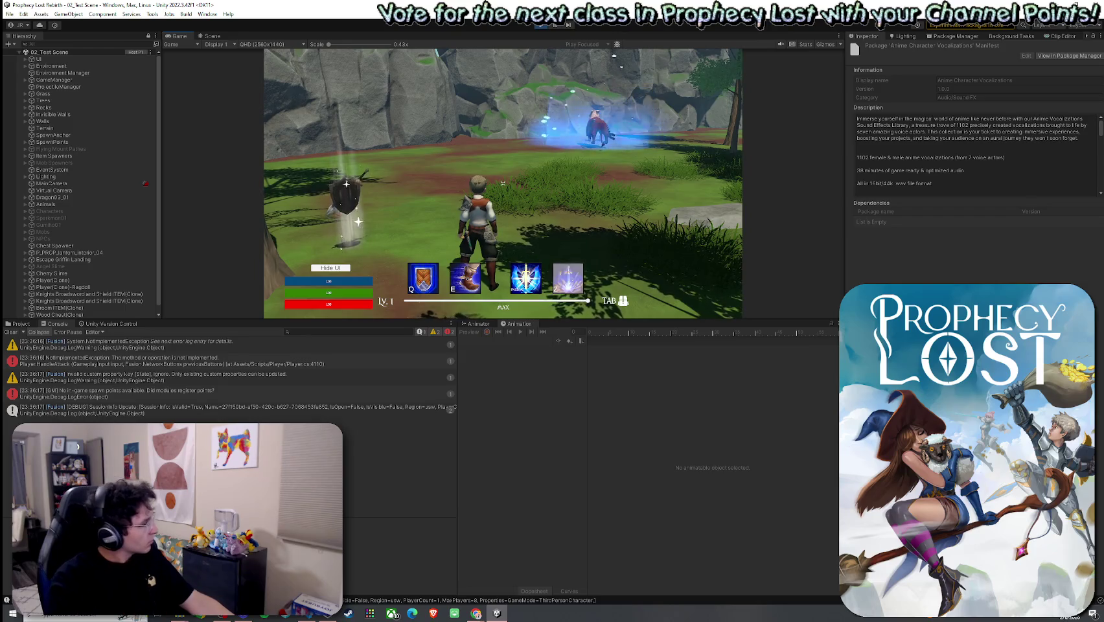
key(super)
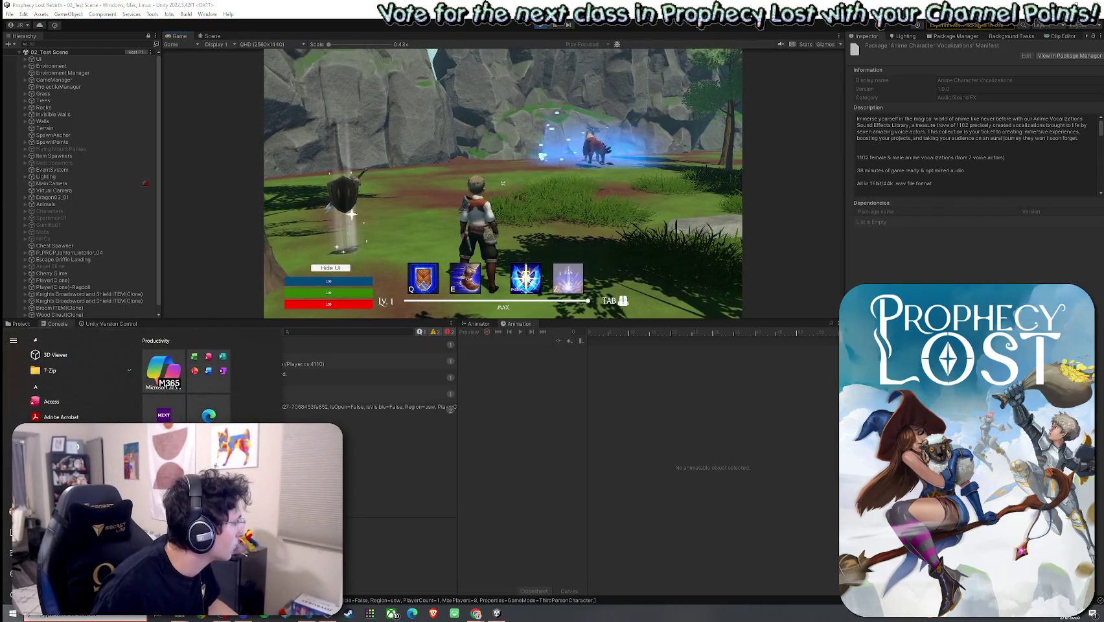
scroll(147, 224, down, 1)
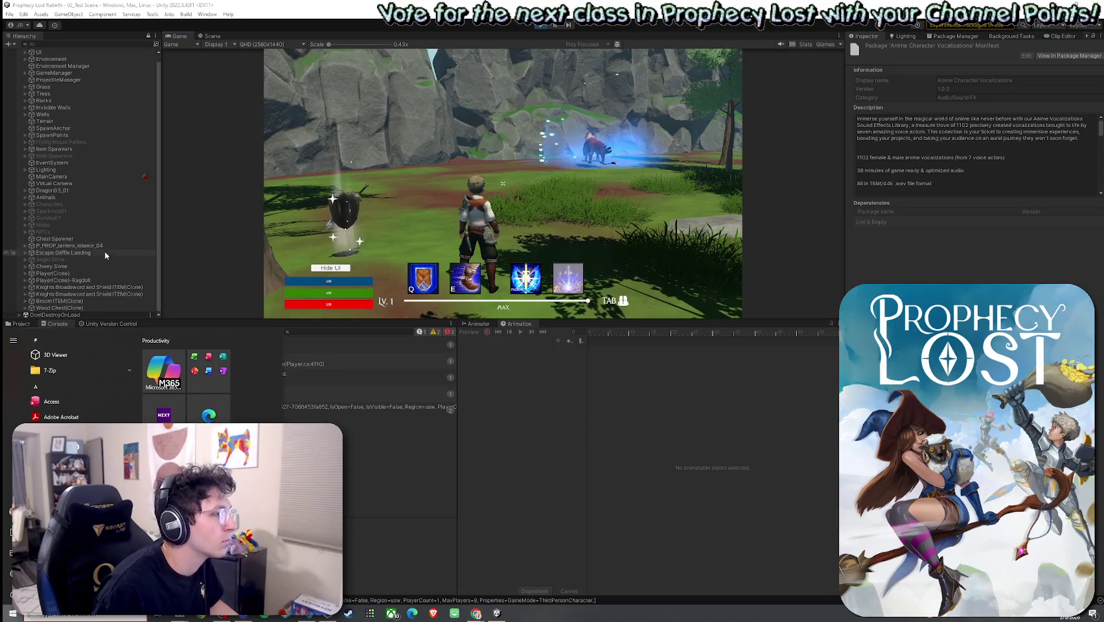
Expand Player(Clone) > Canvas > Main Panel and compare the DamageVignette and SpeedVignette settings
click(31, 278)
click(26, 273)
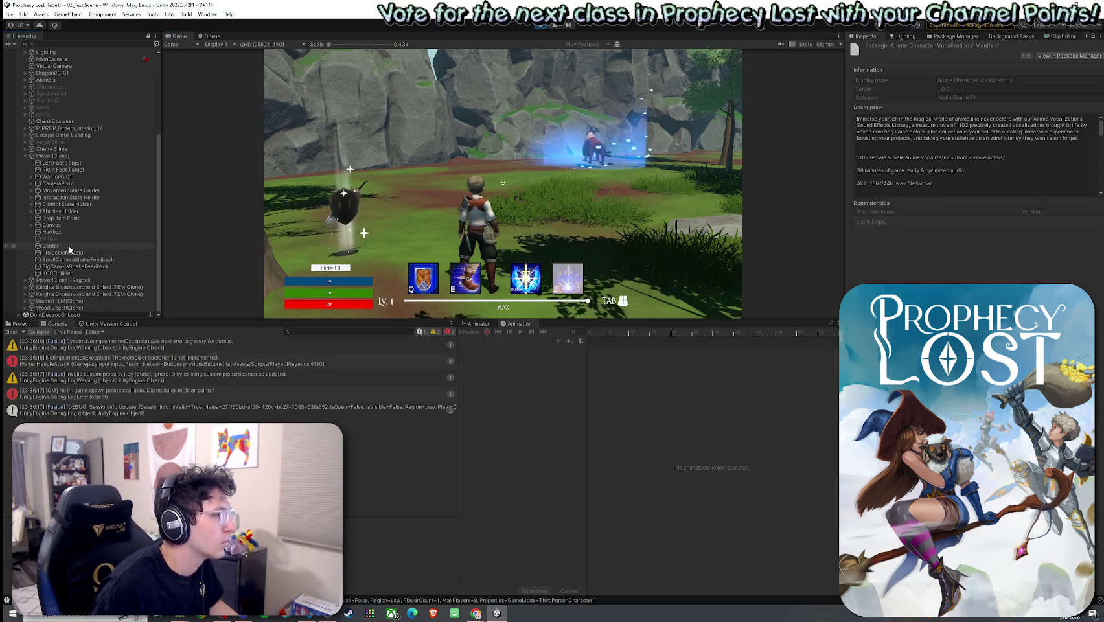
click(31, 224)
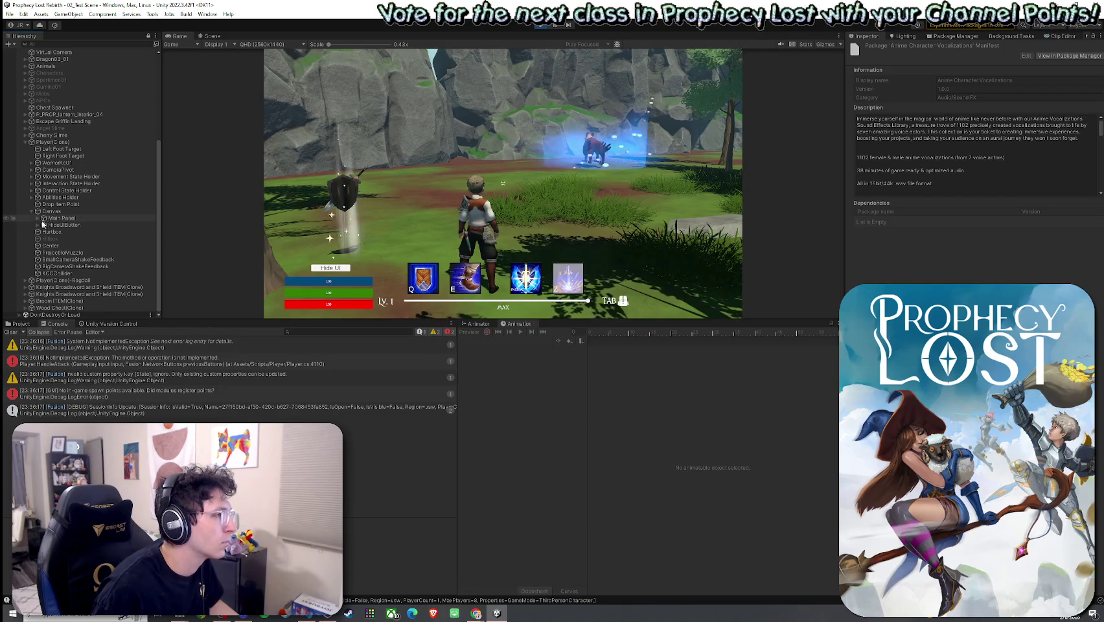
click(37, 219)
click(73, 211)
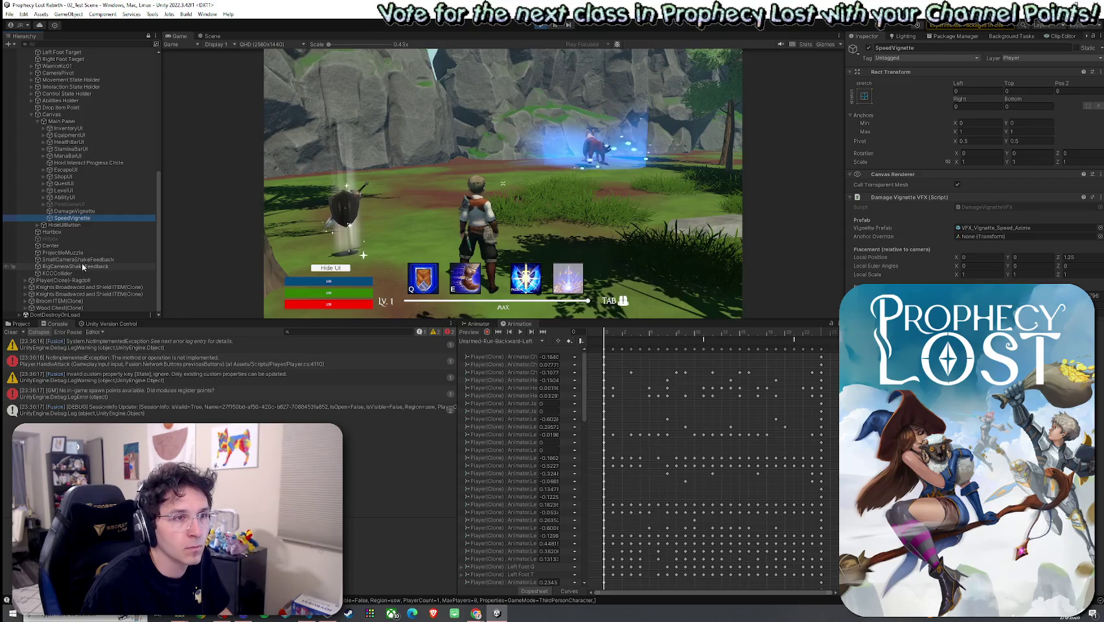
key(Down)
key(Up)
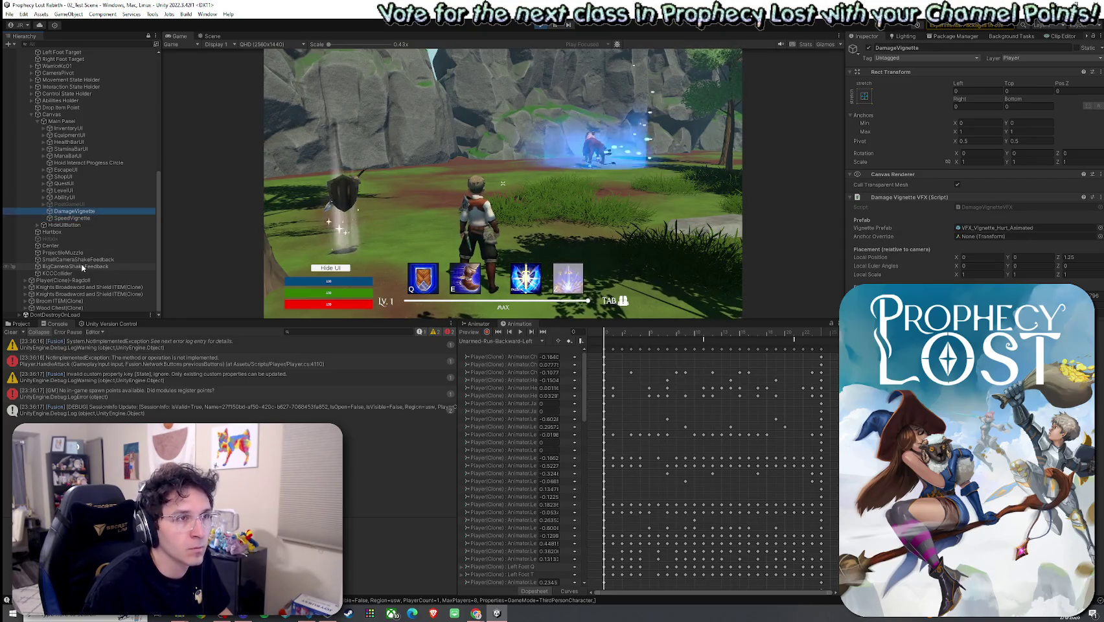
key(Down)
key(Up)
key(Down)
key(Up)
key(Down)
key(Up)
key(Down)
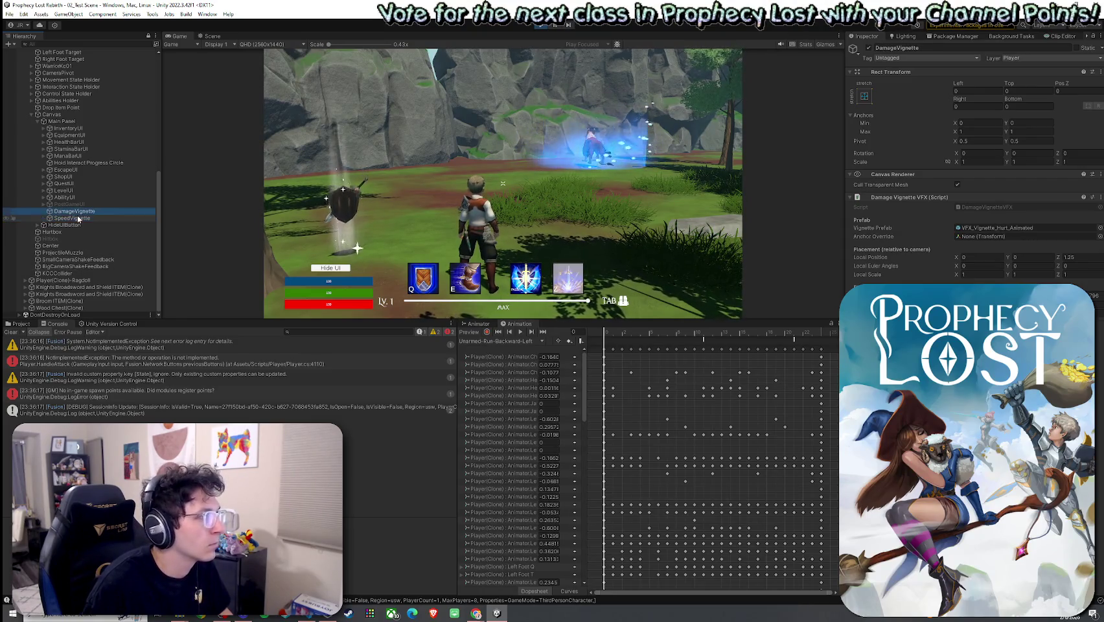
key(Up)
key(Down)
key(Up)
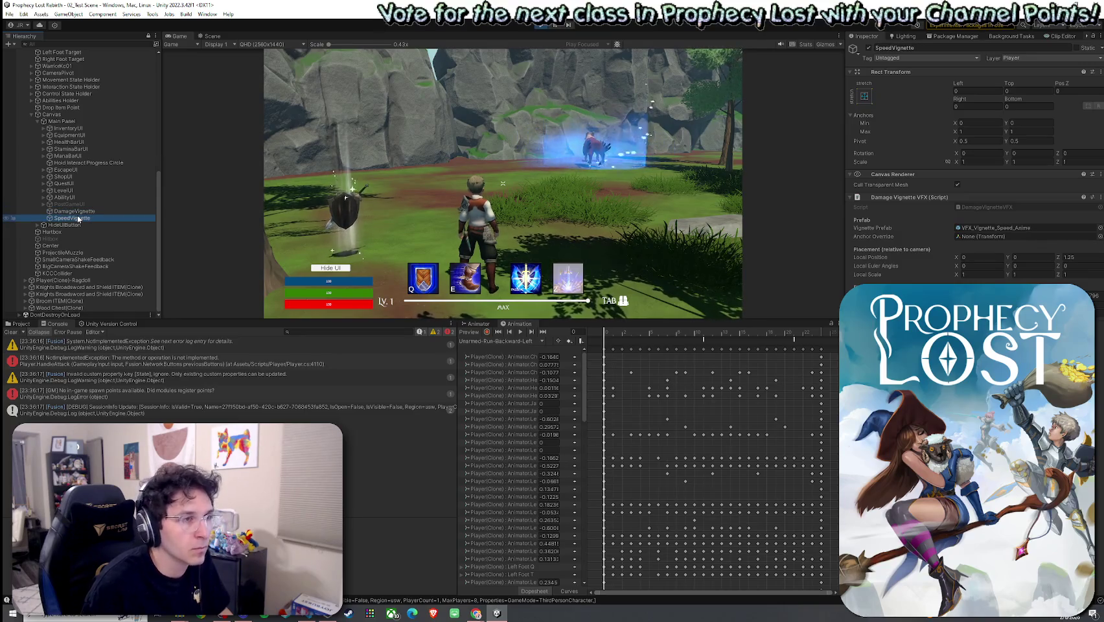
key(Down)
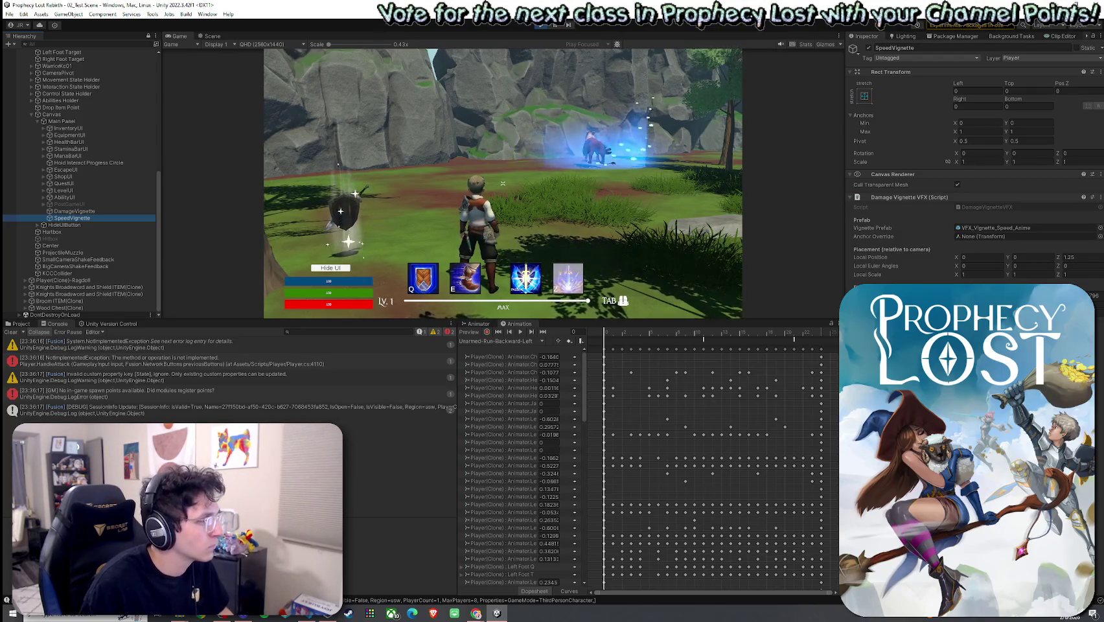
Toggle the Console info and warning filters, read the NotImplementedException stack trace, and clear the log
click(419, 331)
click(420, 332)
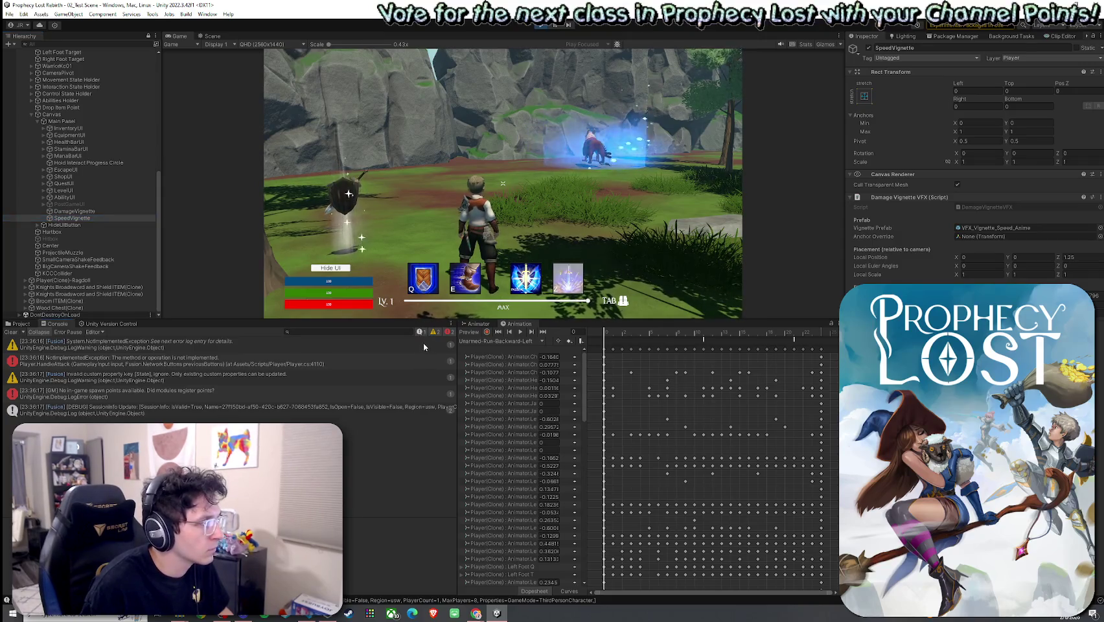
click(434, 332)
click(434, 332)
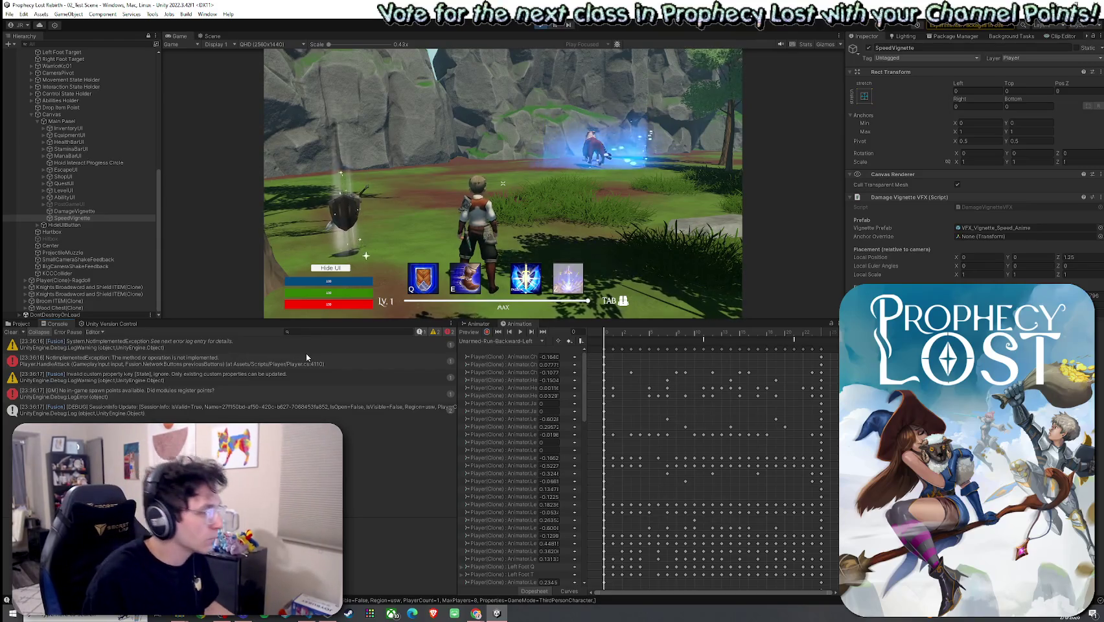
click(335, 362)
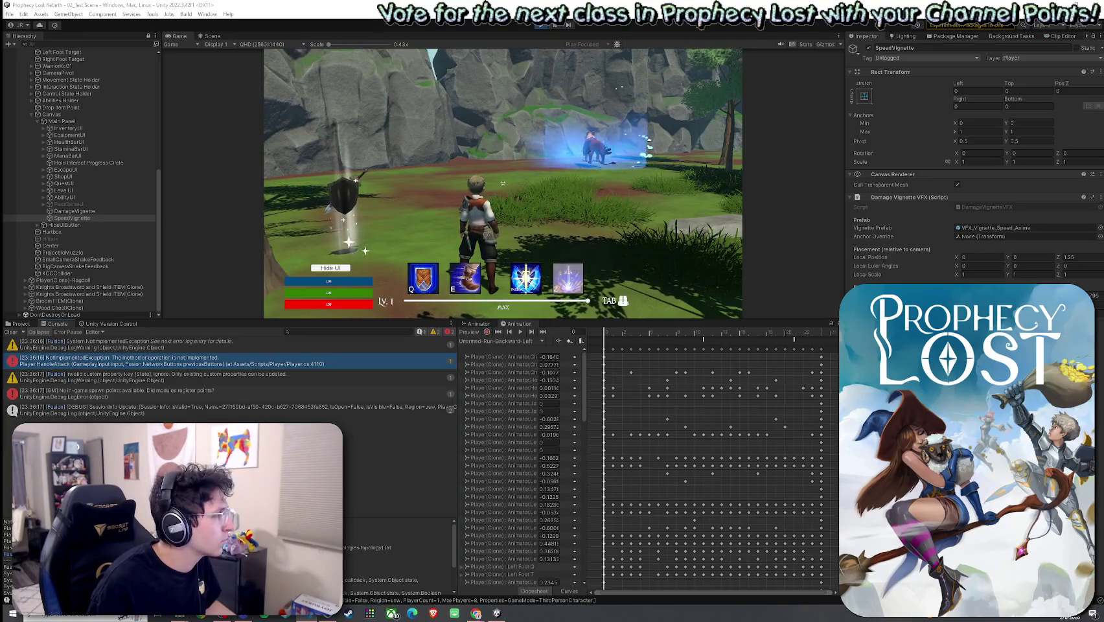
click(13, 332)
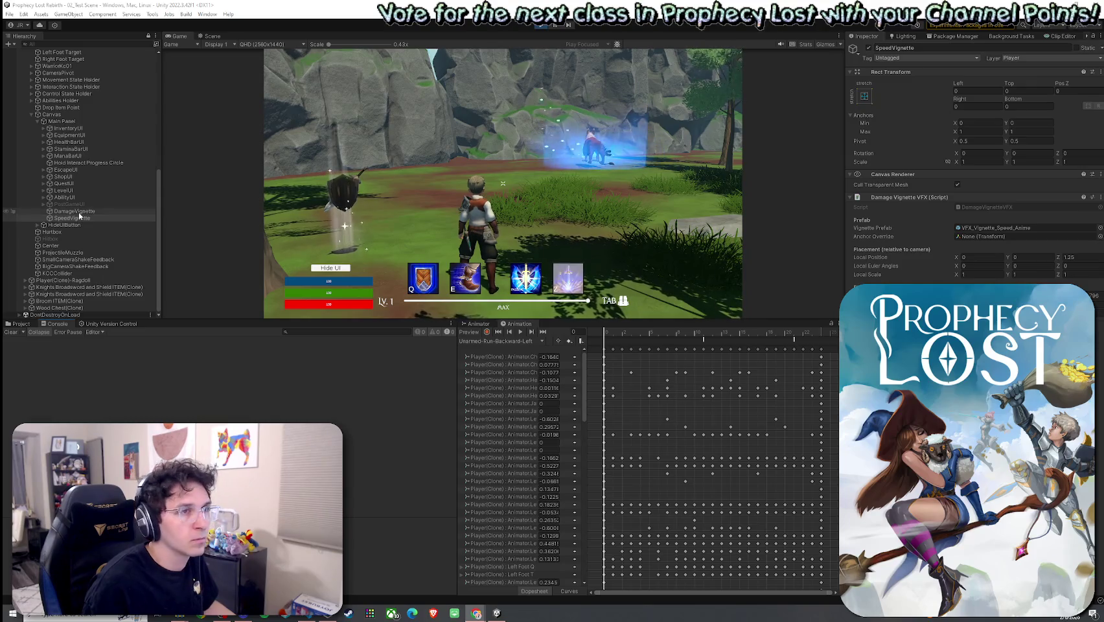
Drag SpeedVignette above DamageVignette in the Main Panel
click(79, 213)
click(72, 218)
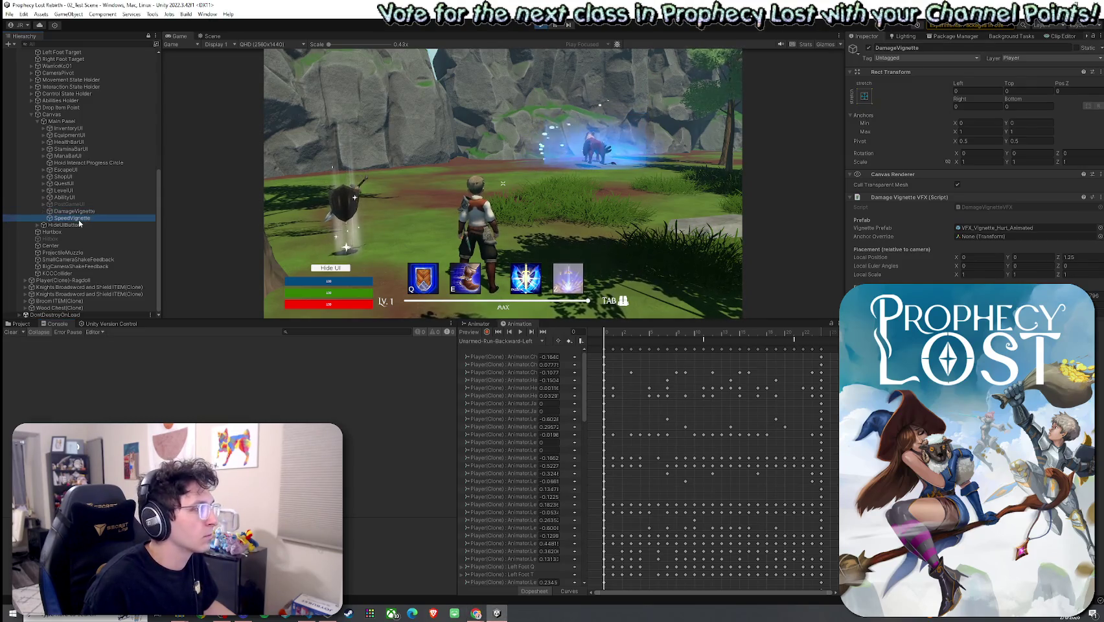
drag(81, 212, 81, 210)
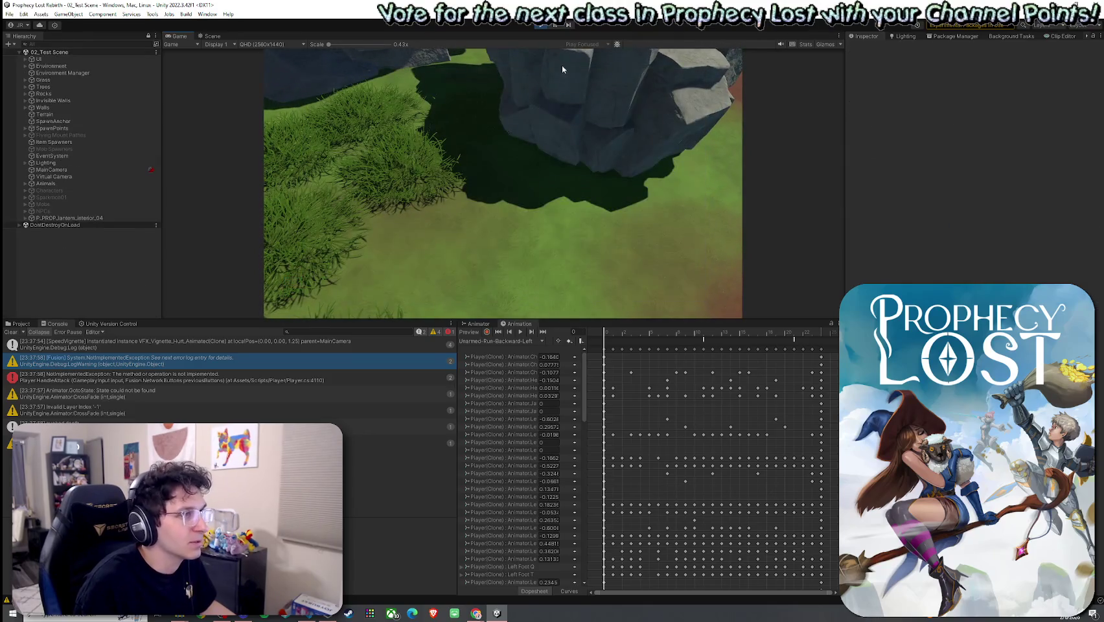
Stop Play mode and clear the session's disconnect messages from the Console
click(541, 25)
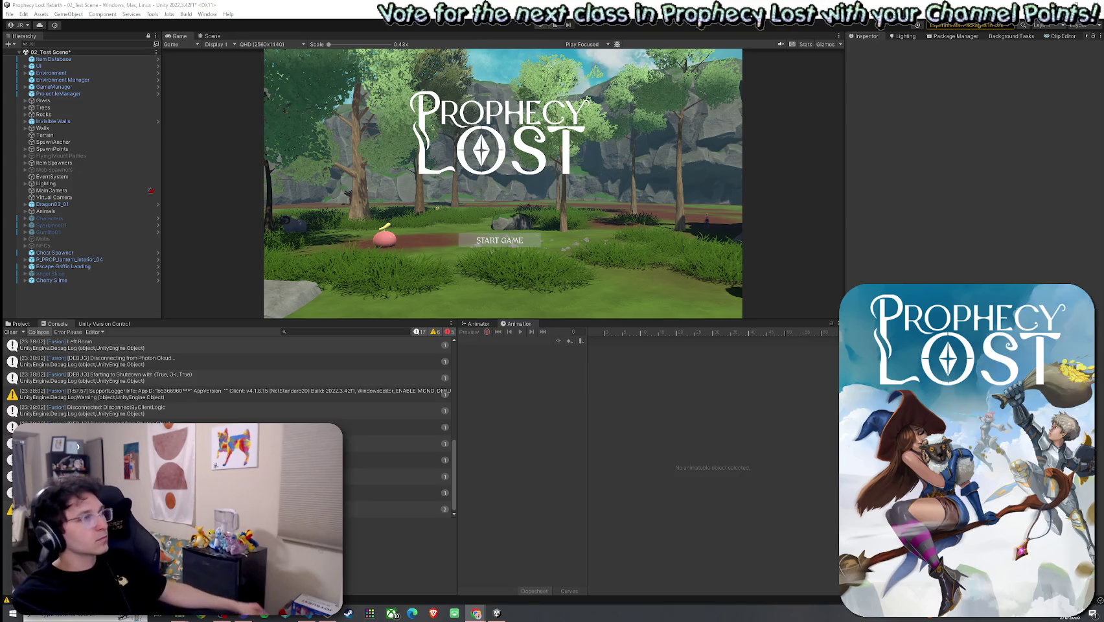
click(10, 332)
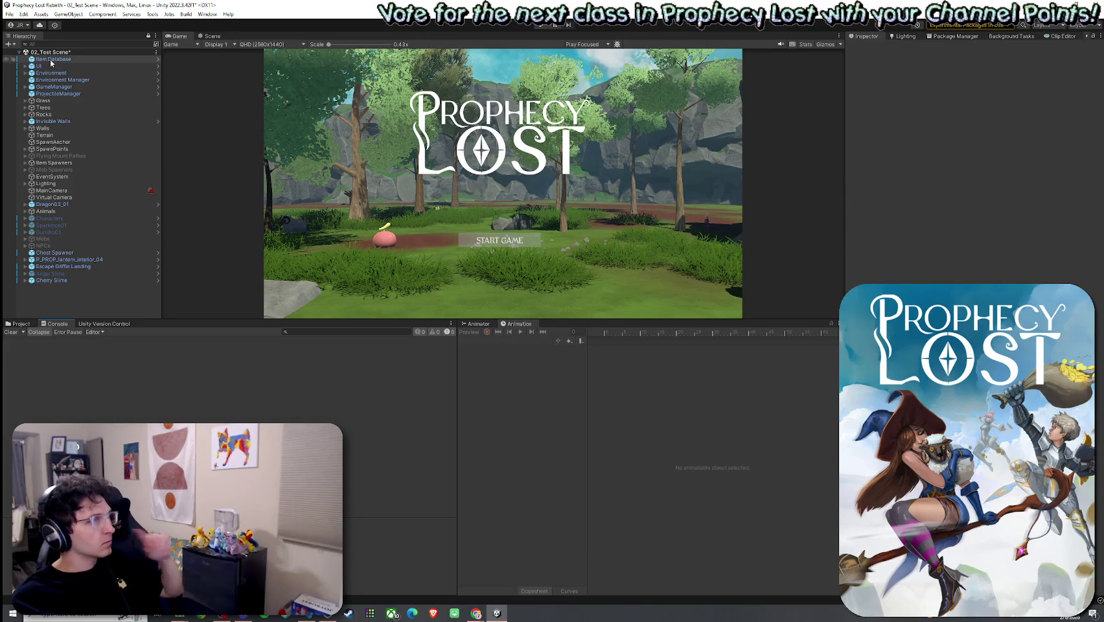
Save the project from the File menu, then search the Project assets for 'Player'
click(9, 13)
click(30, 109)
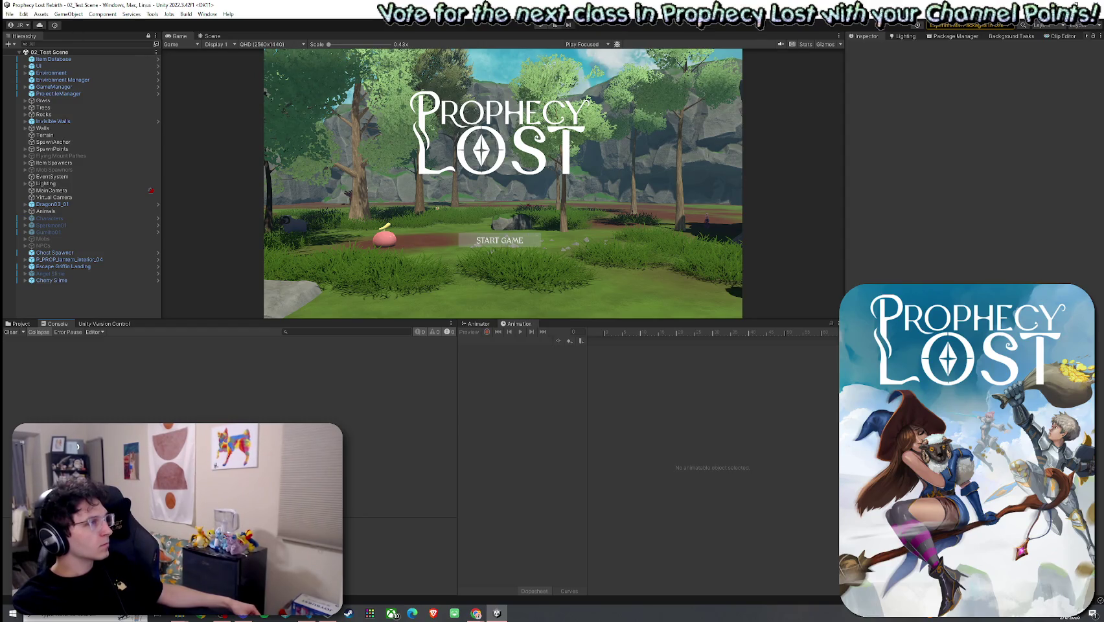
click(24, 325)
click(281, 332)
text(Player)
Open the Player prefab and inspect Charge's Speed Vignette VFX reference and Ability Sound settings
double_click(165, 351)
double_click(144, 350)
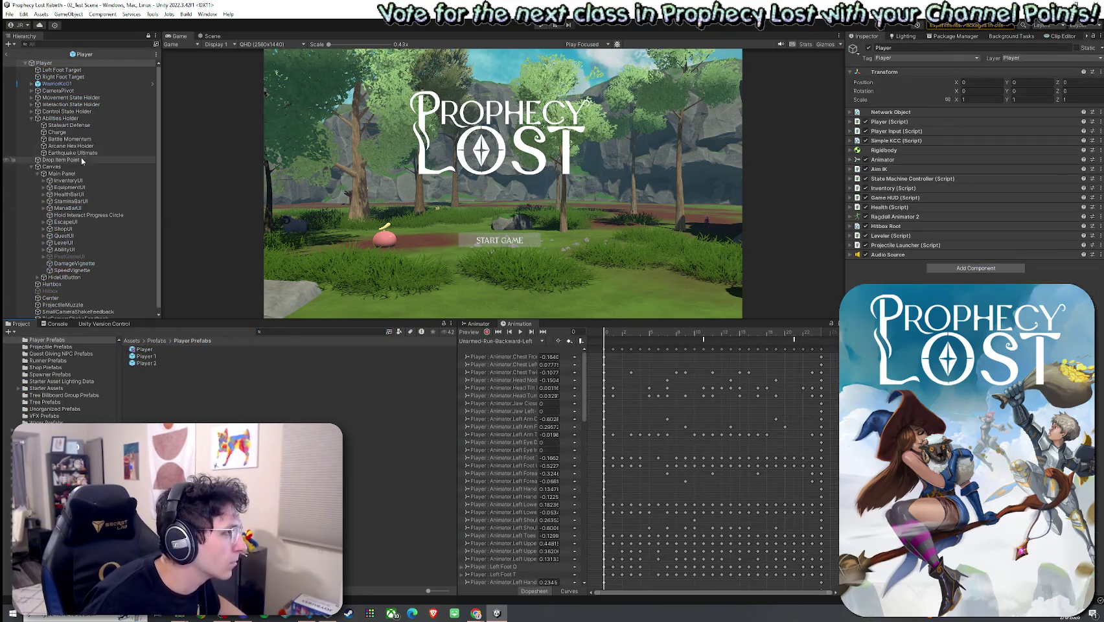
click(65, 132)
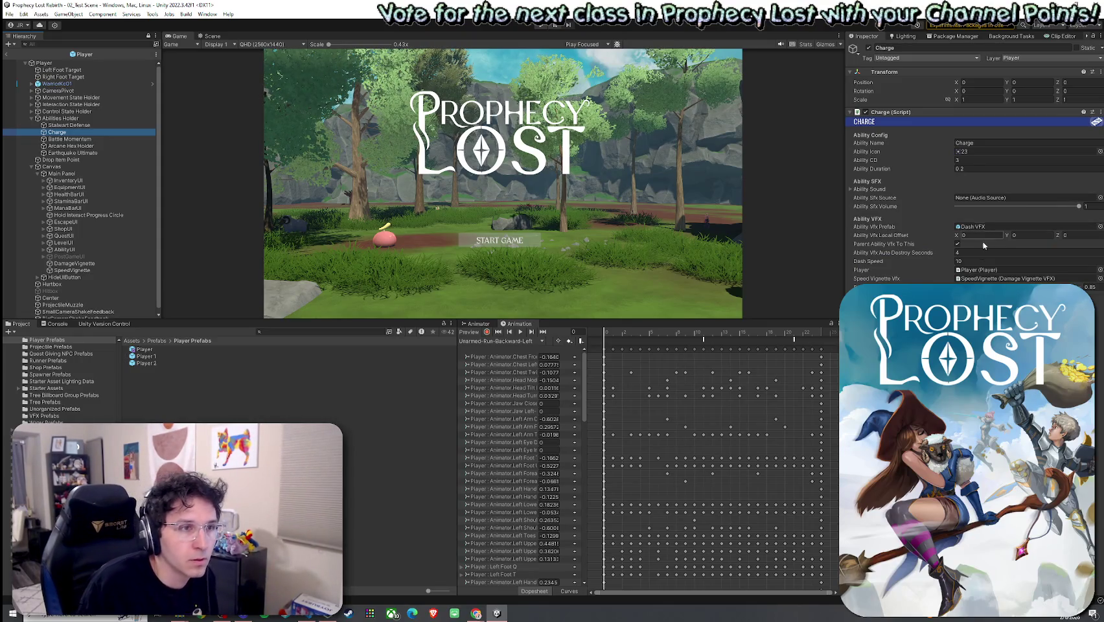
click(1011, 278)
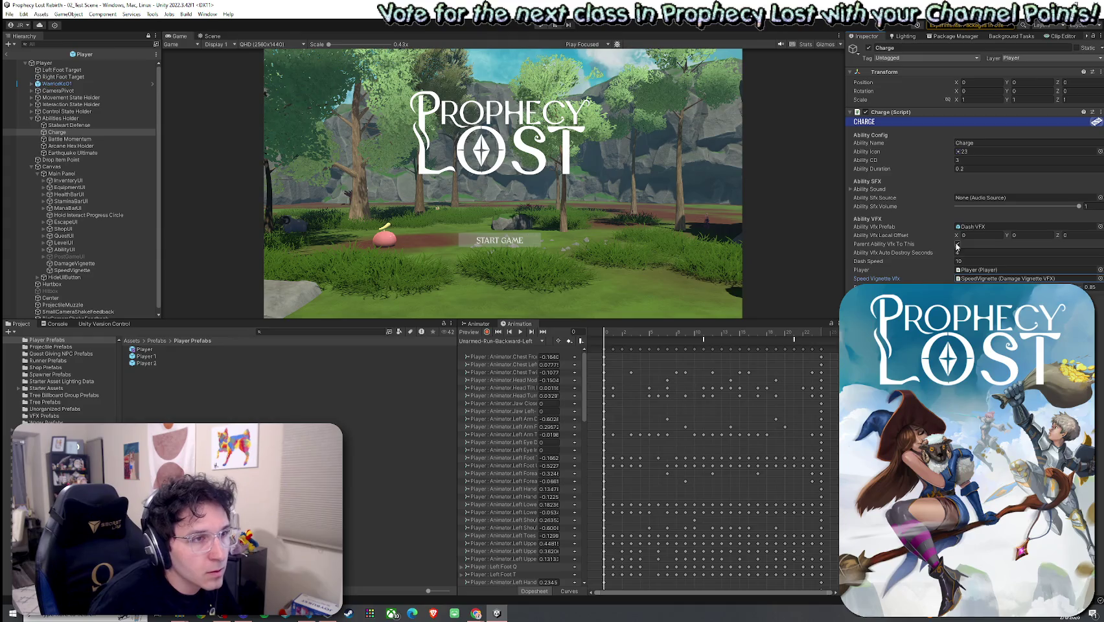
click(869, 190)
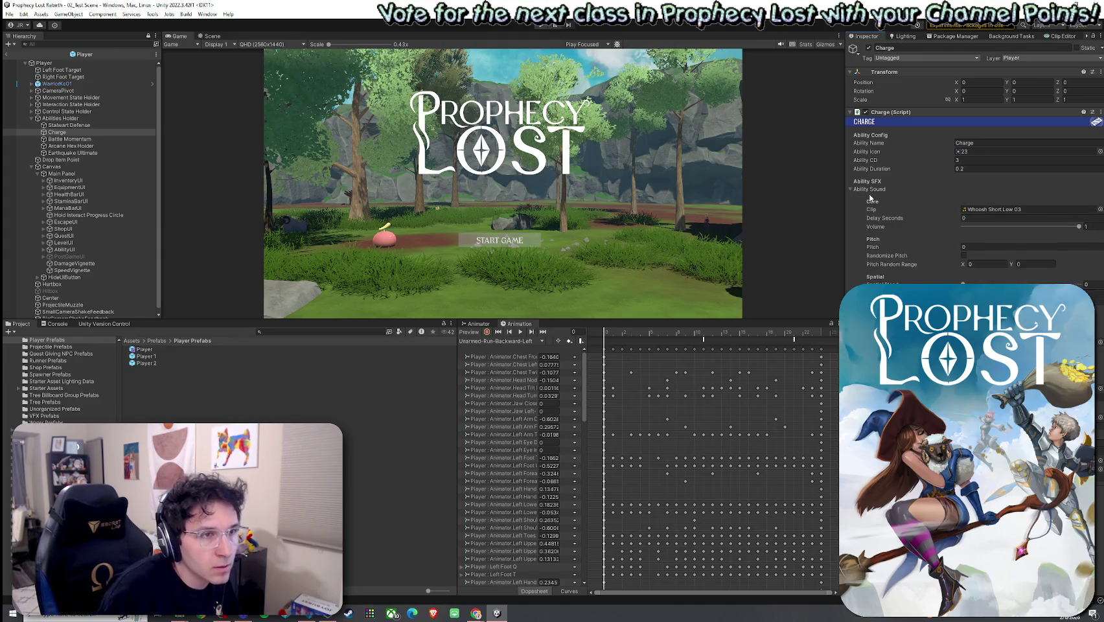
click(869, 189)
click(852, 189)
click(851, 189)
click(875, 189)
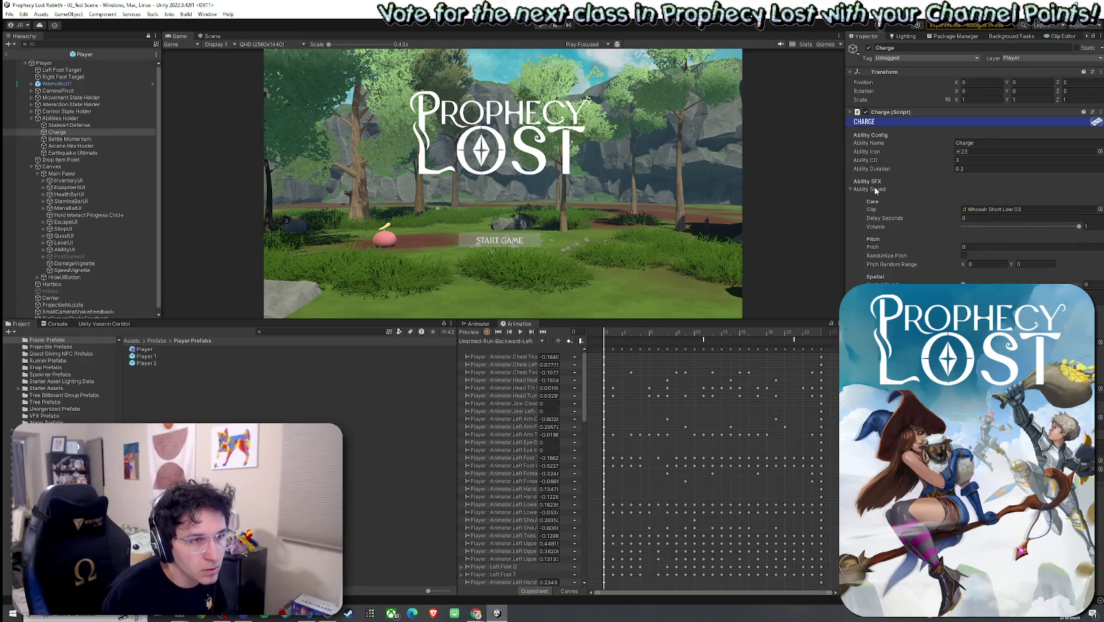
click(876, 190)
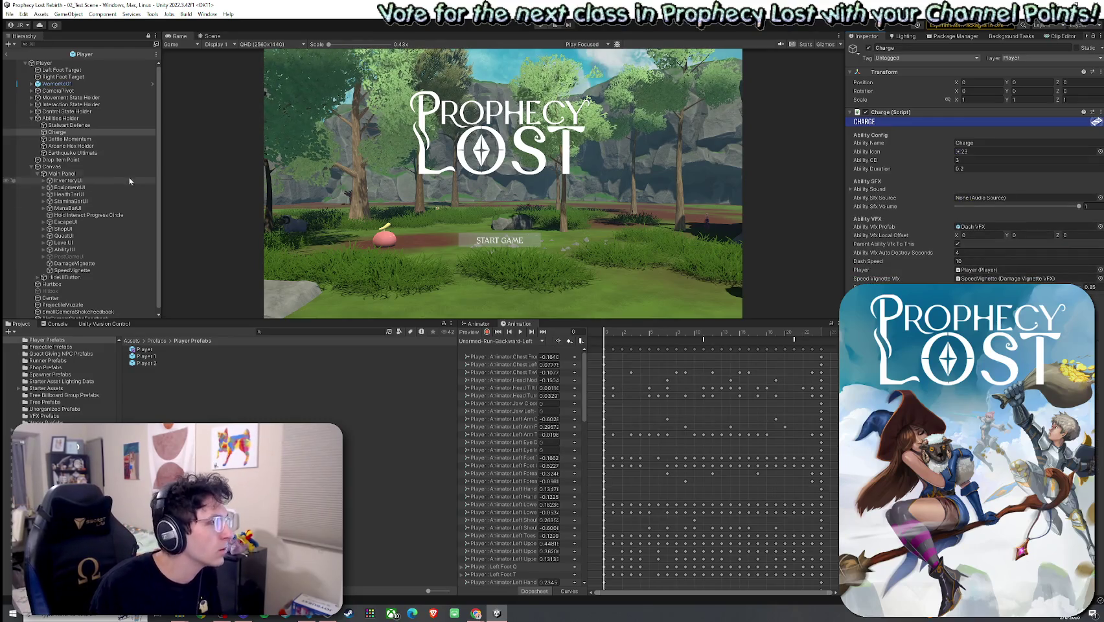
Select SpeedVignette, ping its vignette script asset, and enter Play mode
click(97, 270)
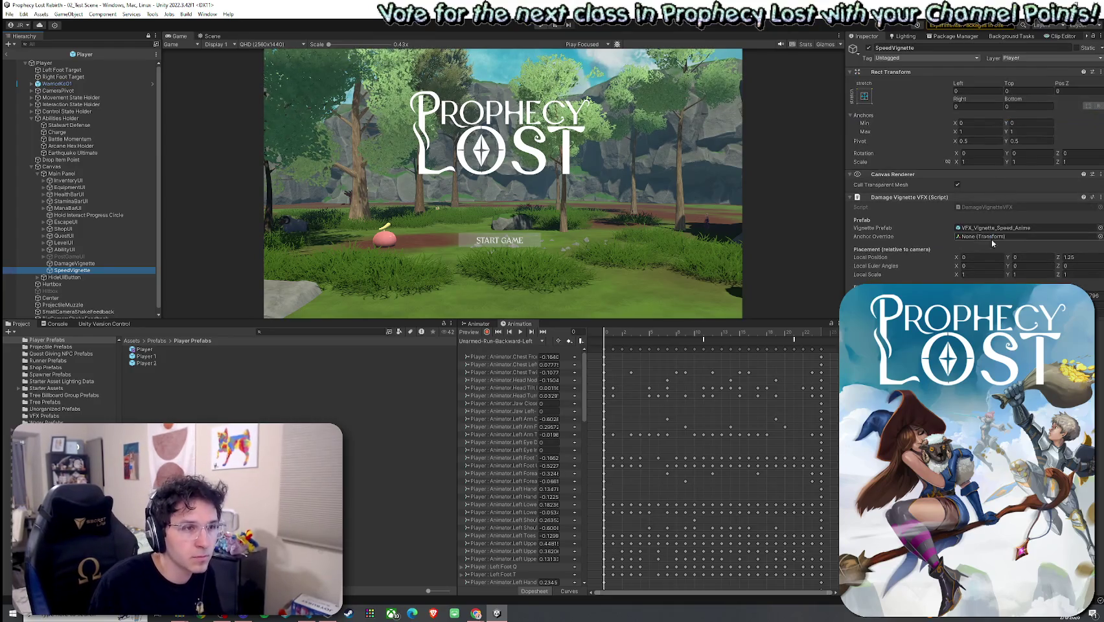
click(961, 207)
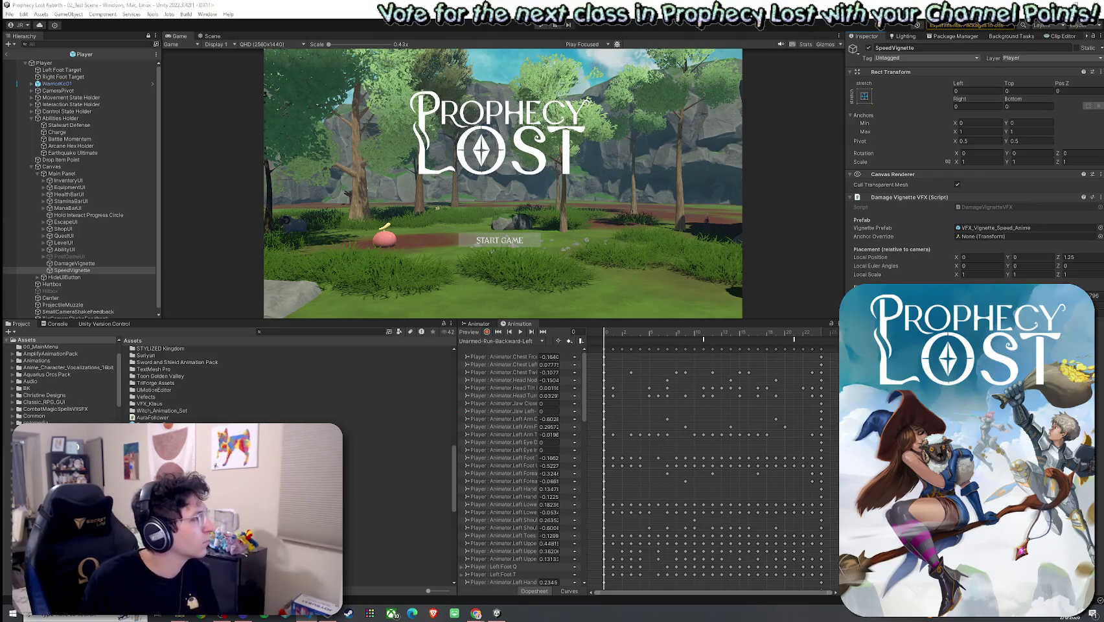
key(ctrl+p)
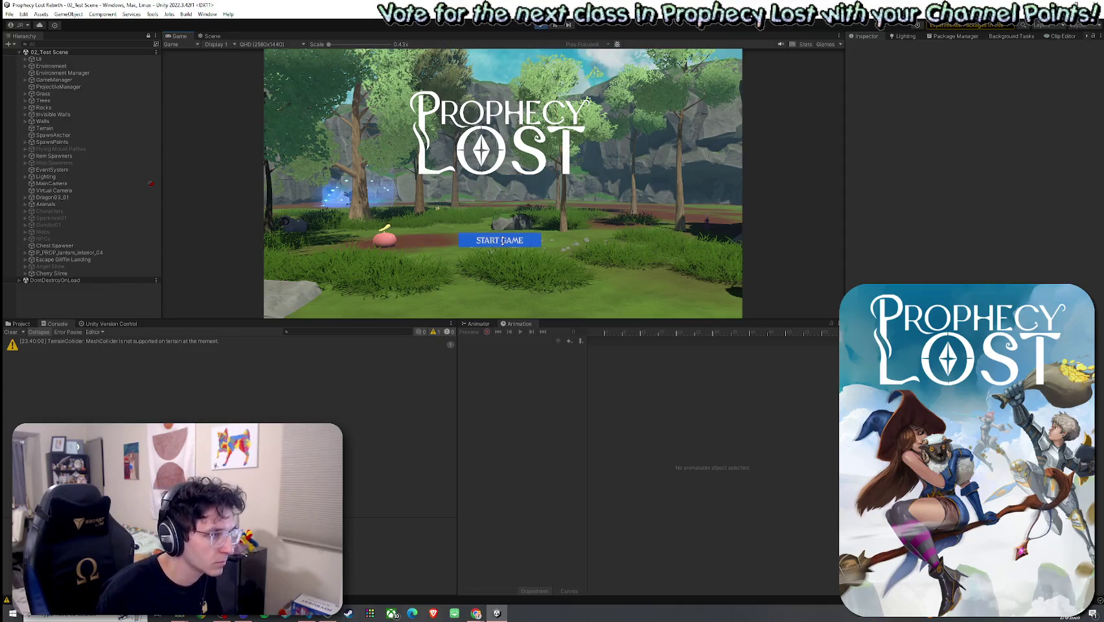
Start the game from the main menu, dash with E, and enlarge the Console panel
click(495, 242)
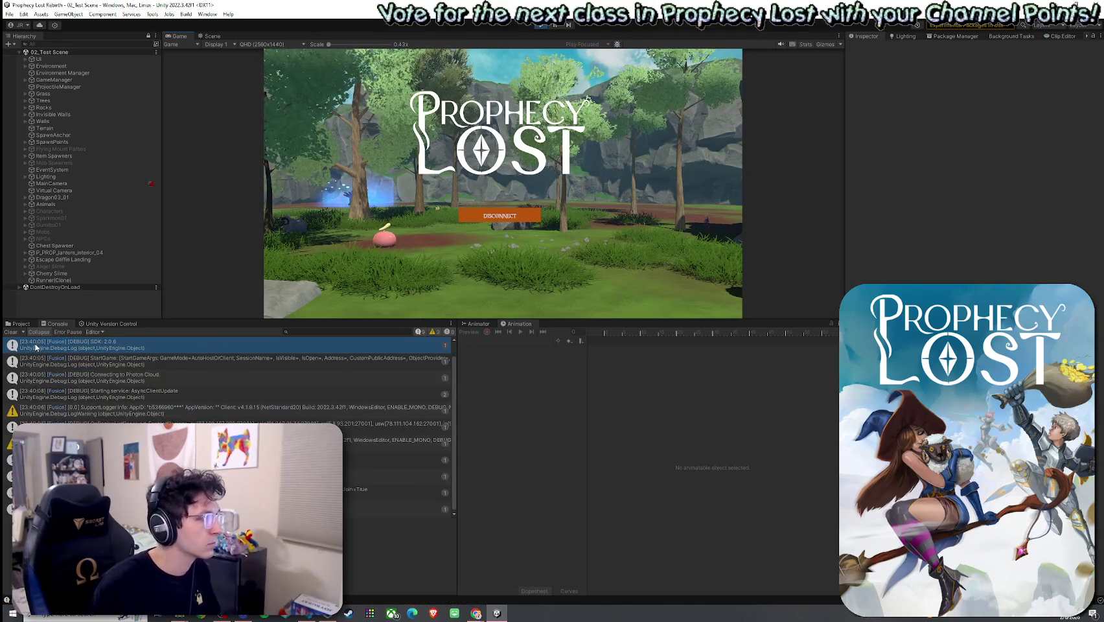
key(e)
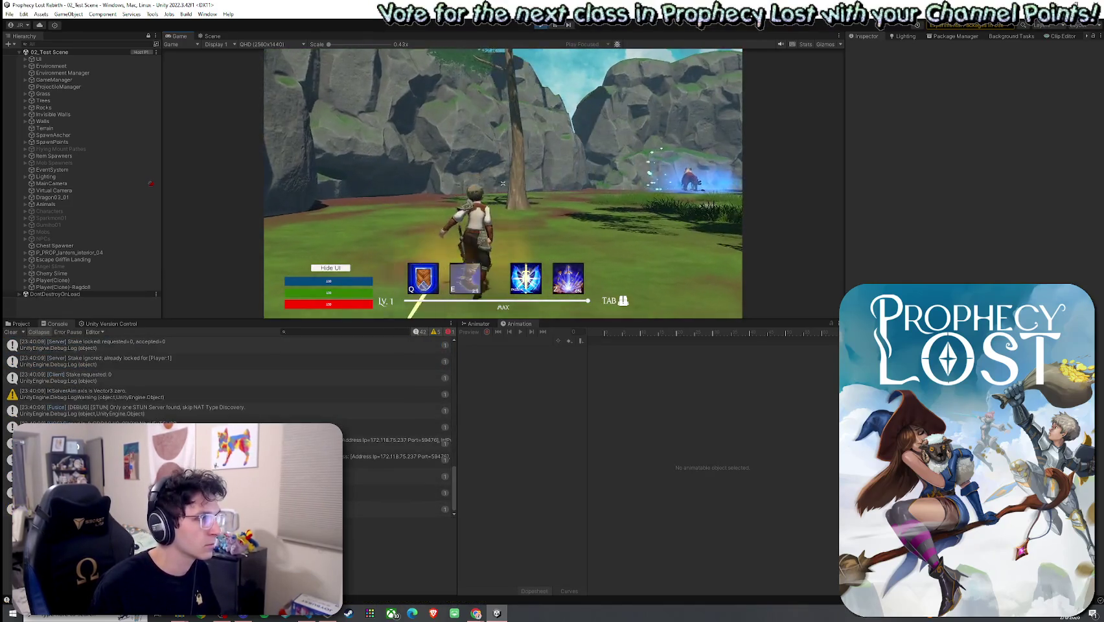
key(super)
click(416, 351)
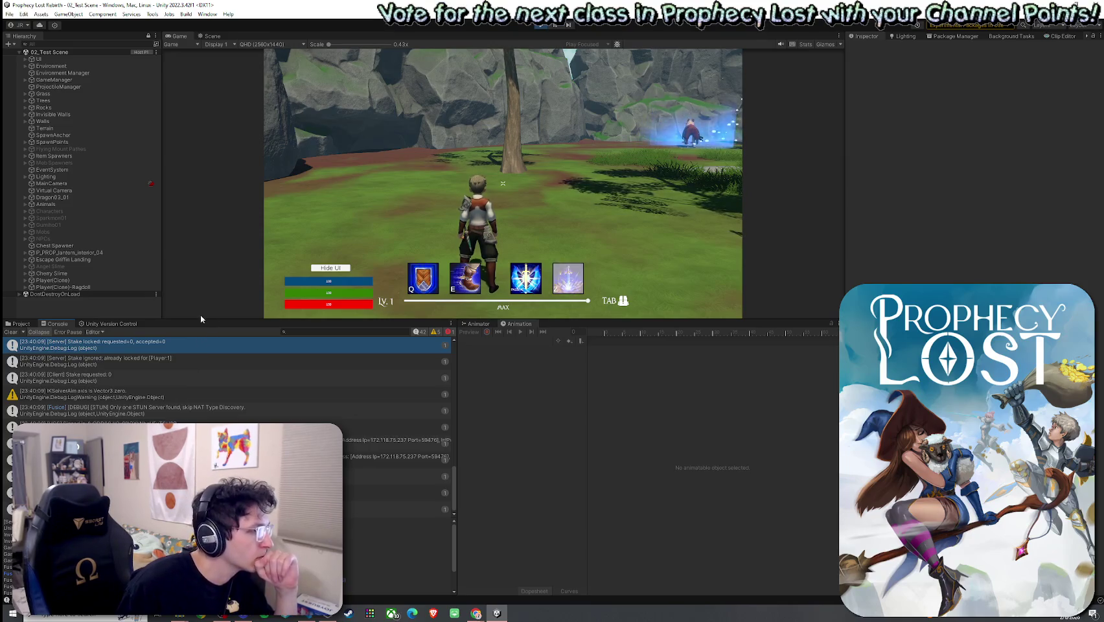
mouse_move(192, 319)
mouse_down()
mouse_move(207, 311)
mouse_move(261, 151)
mouse_up()
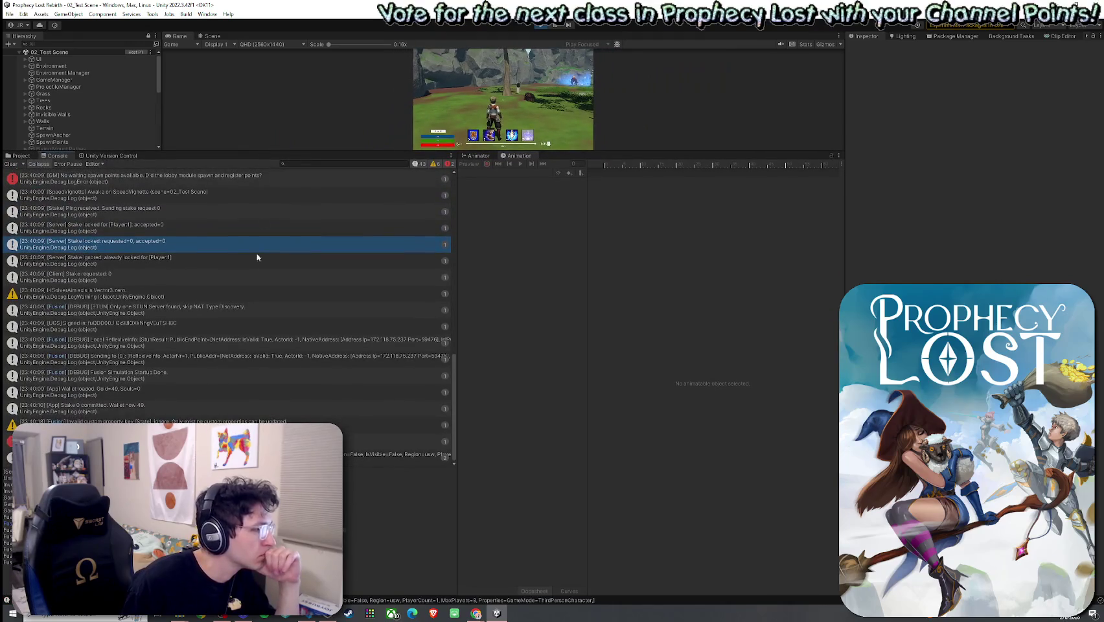
Step through the Console entries to the SpeedVignette Awake log line
click(213, 405)
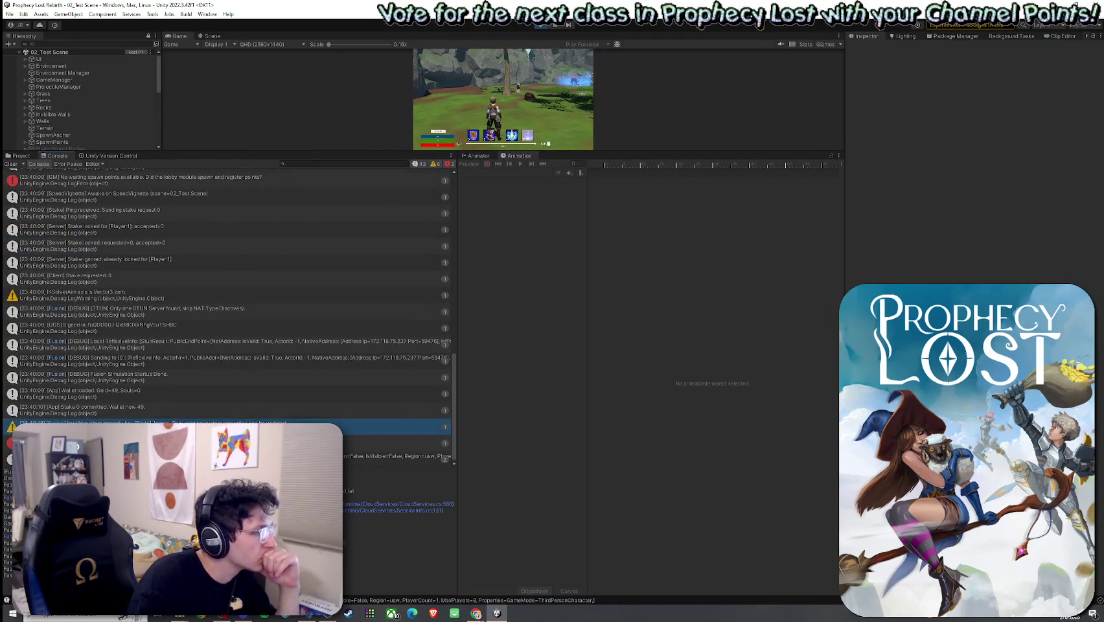
key(Up)
key(Up)
key(Up)
key(Up)
key(Up)
key(Up)
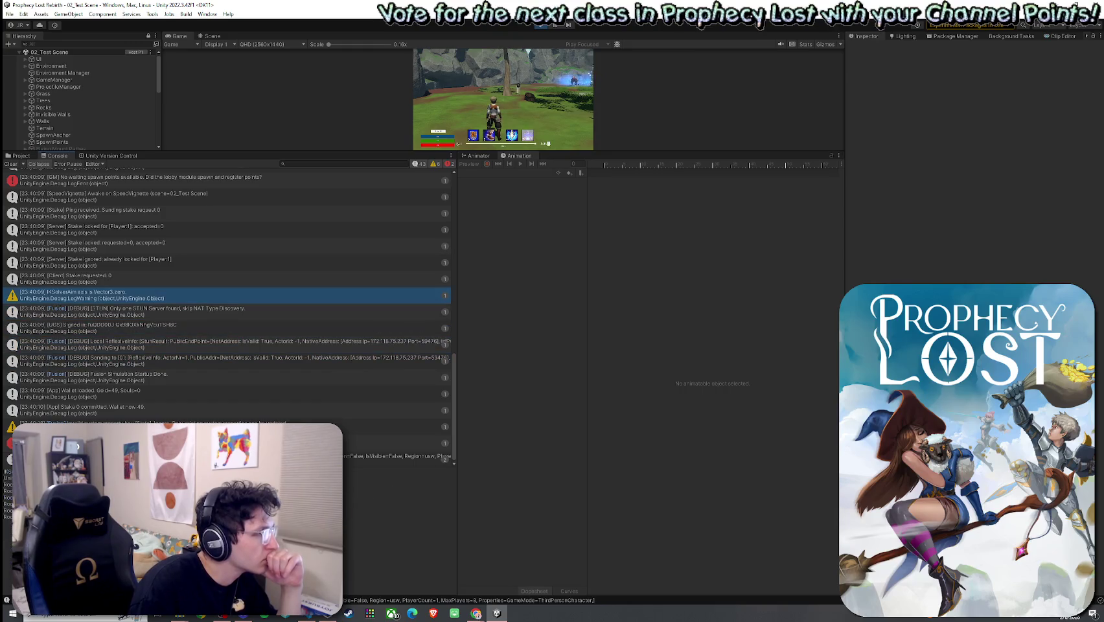
key(Up)
key(Up)
key(Up)
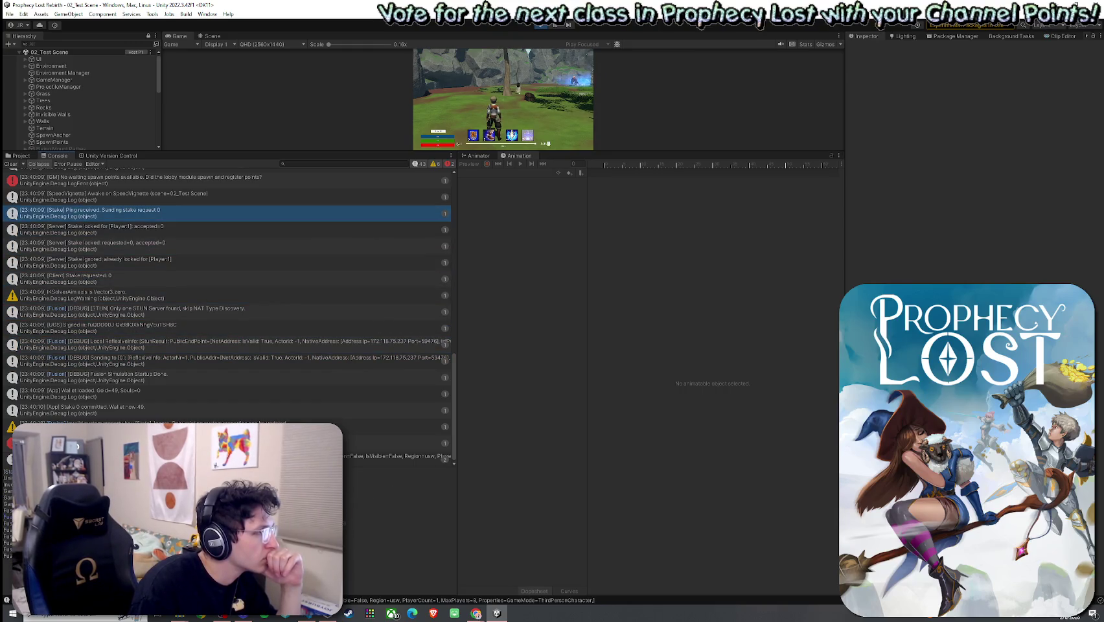
key(Down)
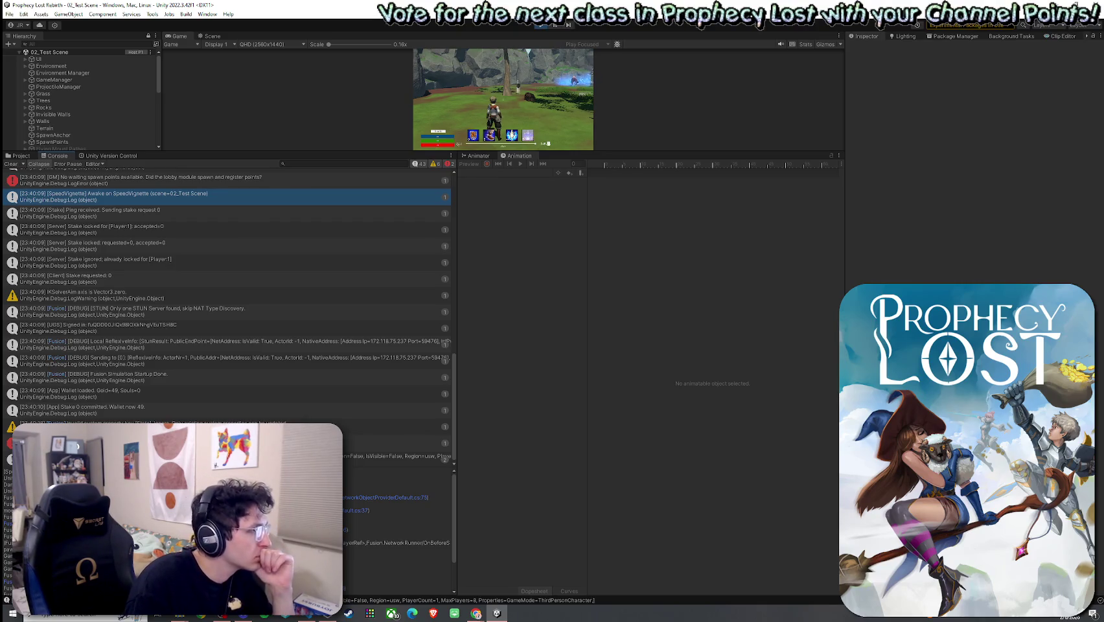
Snip the SpeedVignette console line and discard it, then enlarge the Game view and stop Play mode
key(super)
text(snip)
key(Return)
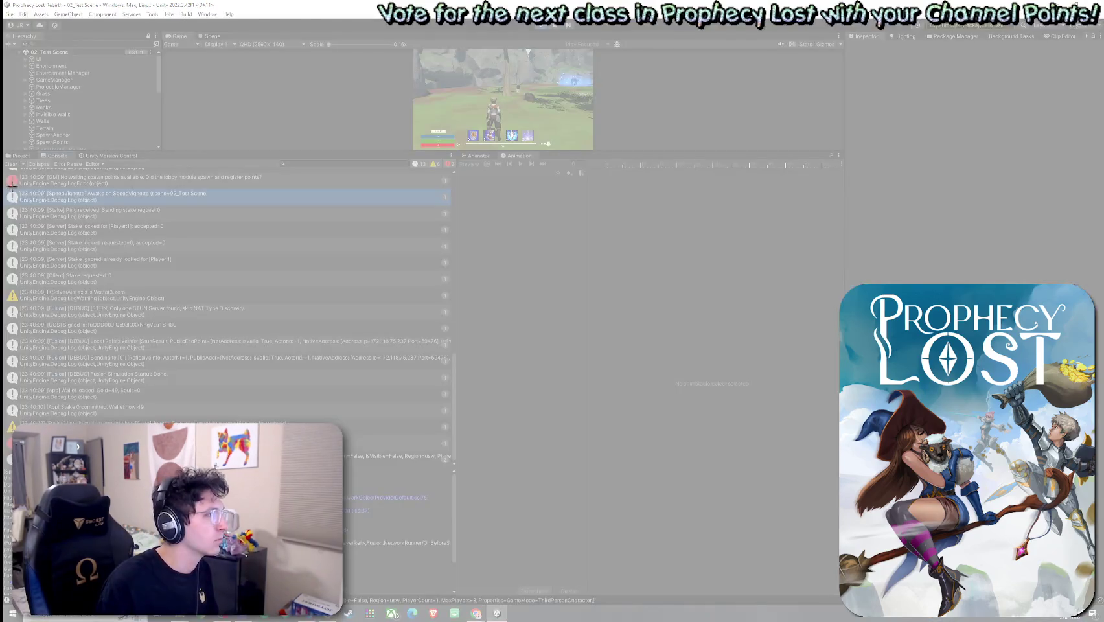
drag(8, 187, 279, 208)
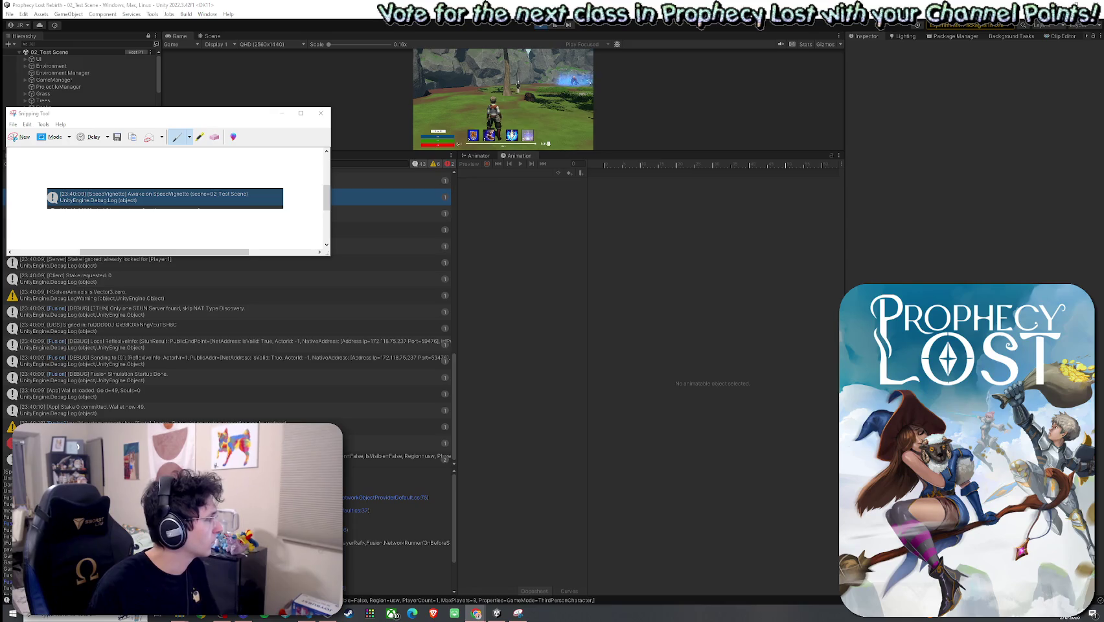
click(320, 113)
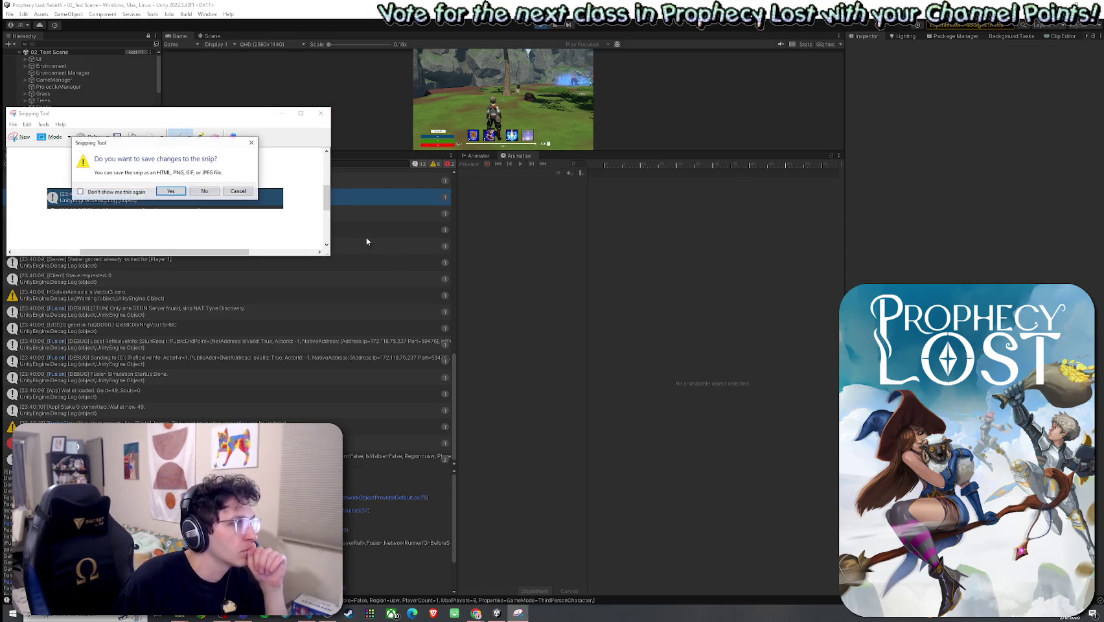
click(204, 191)
drag(588, 150, 606, 381)
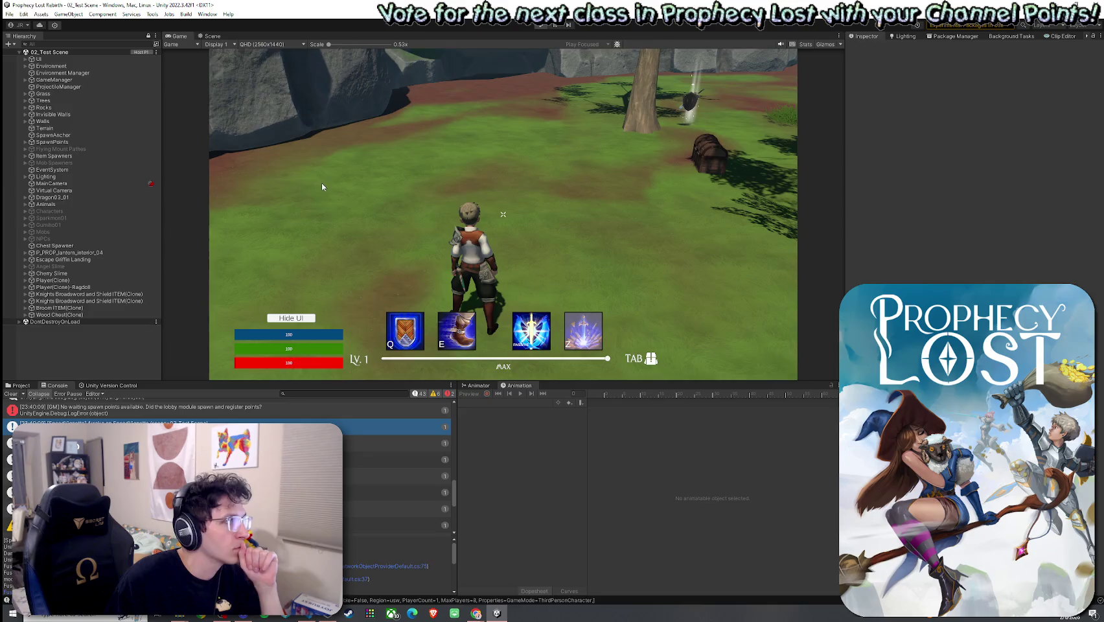
key(ctrl+p)
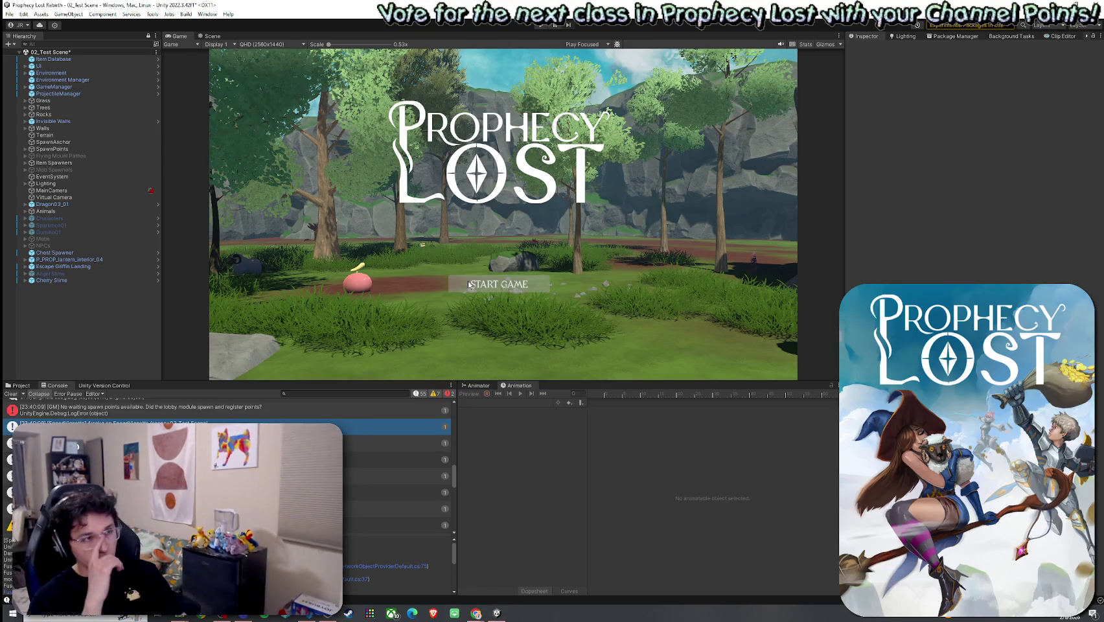
Clear all entries from the Console log
click(19, 393)
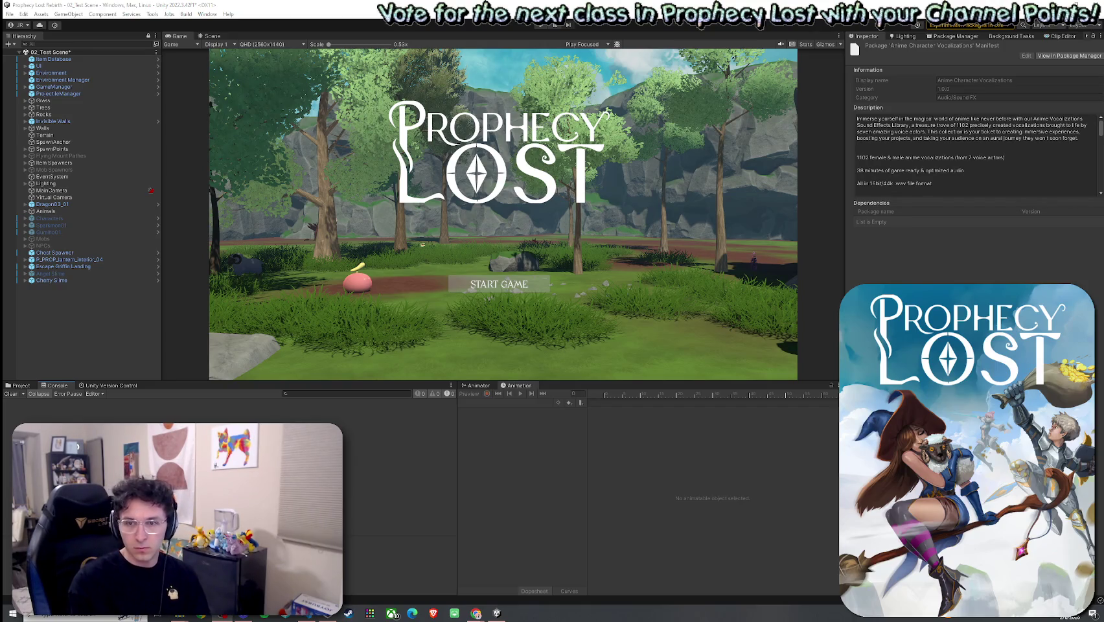
Show the project's Assets folder in the Project tab and save 02_Test Scene with Ctrl+S
click(22, 386)
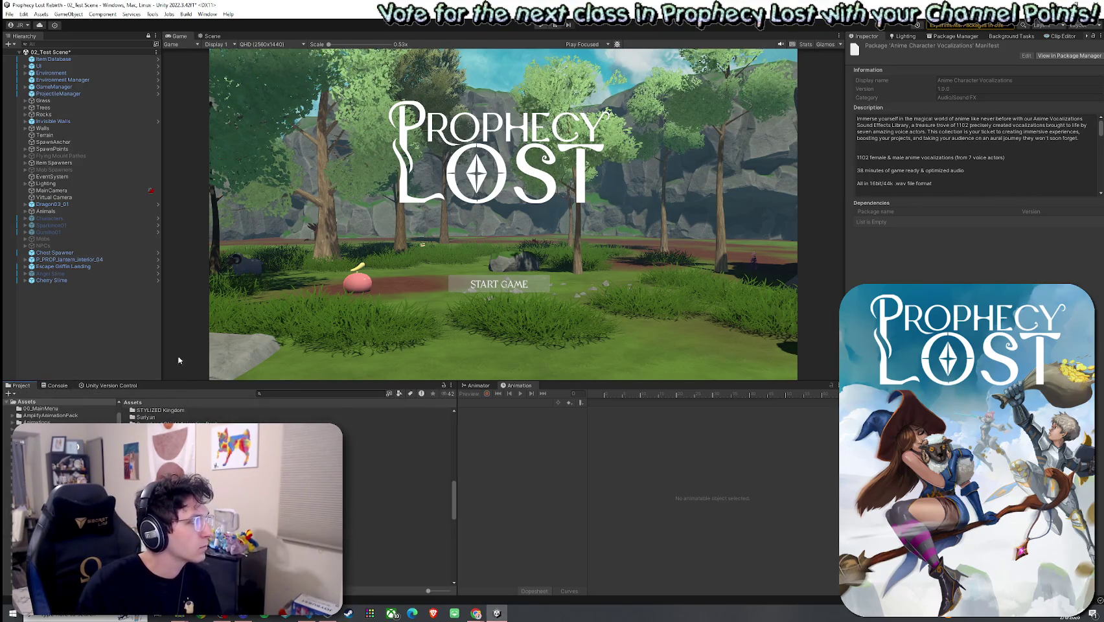
click(9, 14)
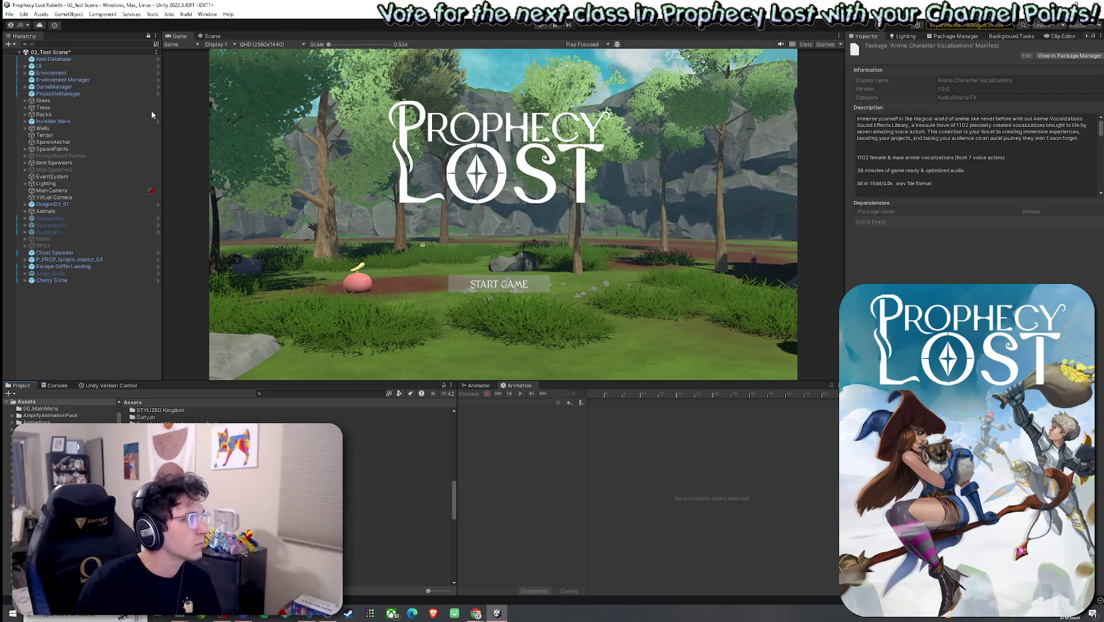
key(ctrl+s)
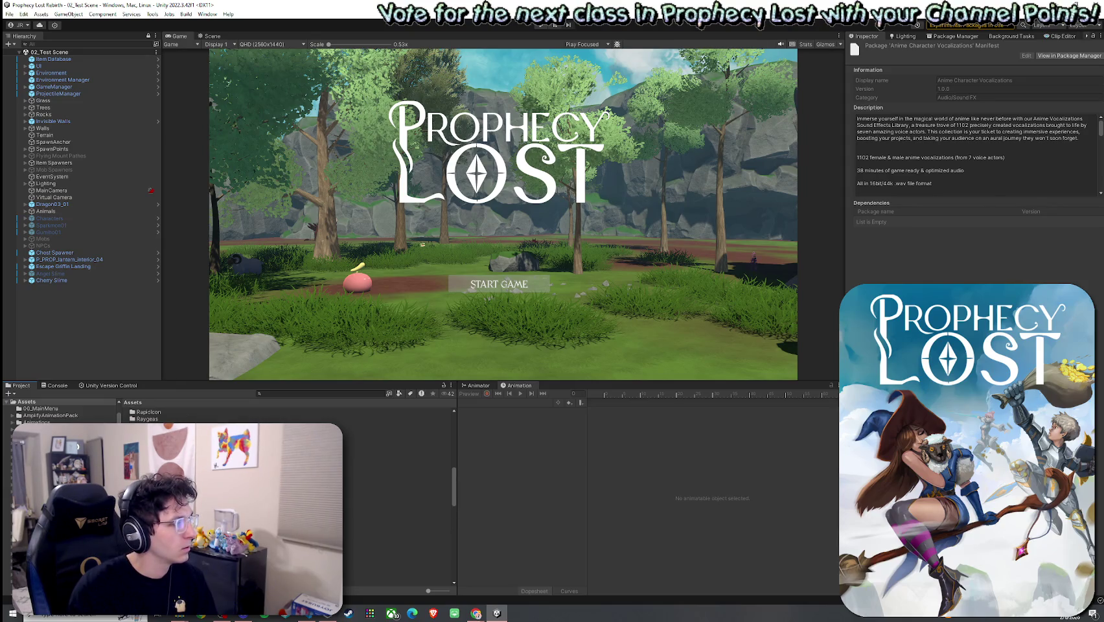
Open the Player prefab from Assets > Prefabs > Player Prefabs for editing
double_click(146, 424)
text(t:Player Pref)
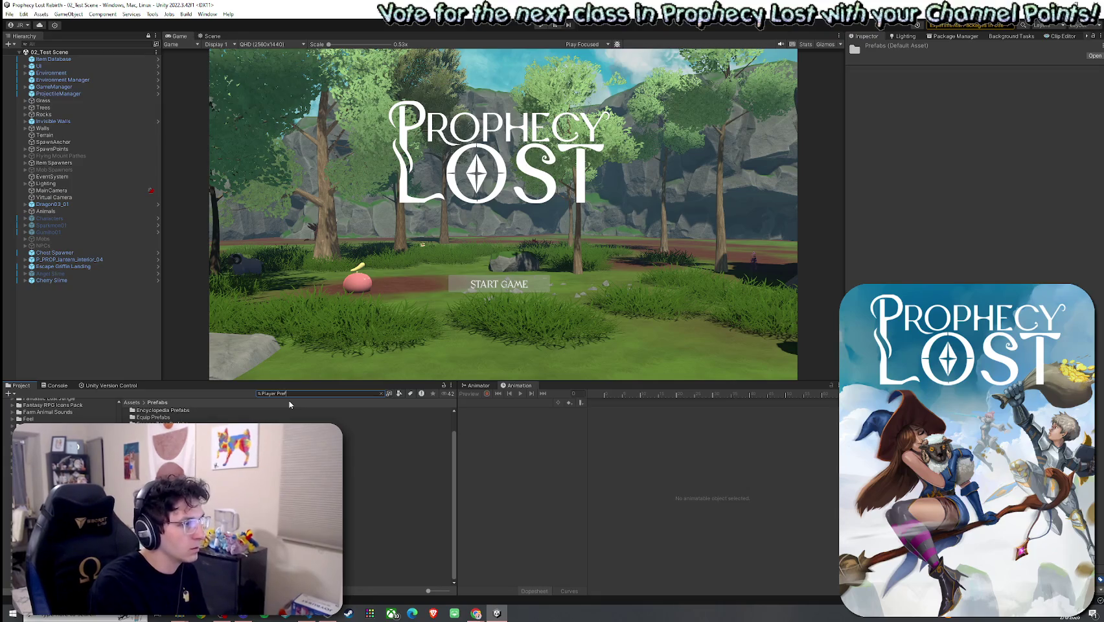
text(ab)
double_click(301, 411)
double_click(191, 410)
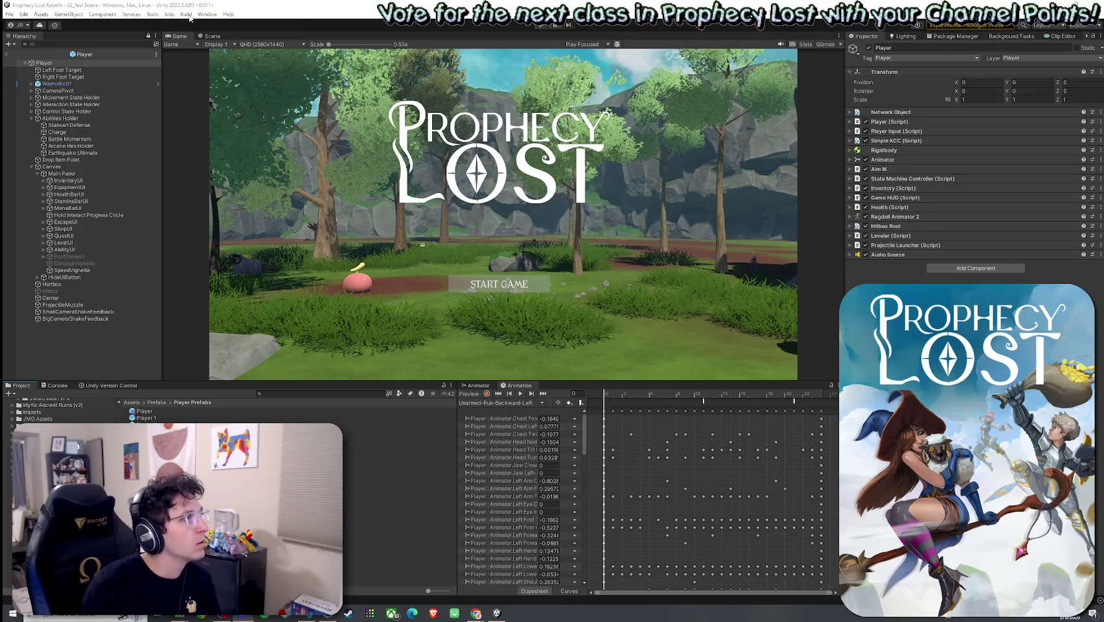
Inspect the Player prefab's DamageVignette and SpeedVignette objects in the Hierarchy
click(202, 415)
click(77, 264)
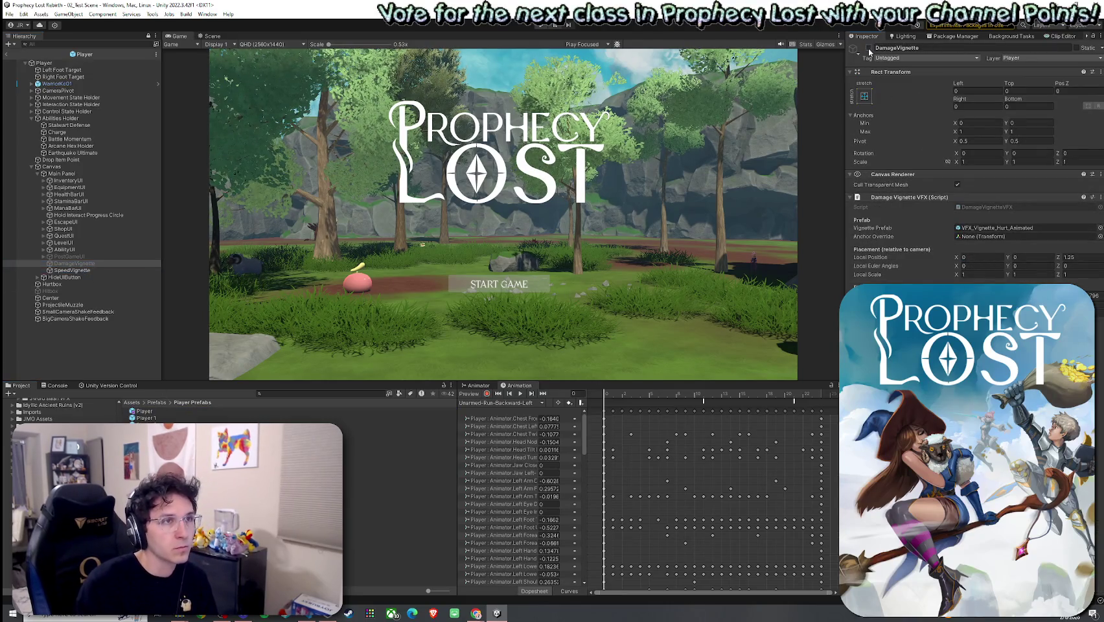
click(103, 270)
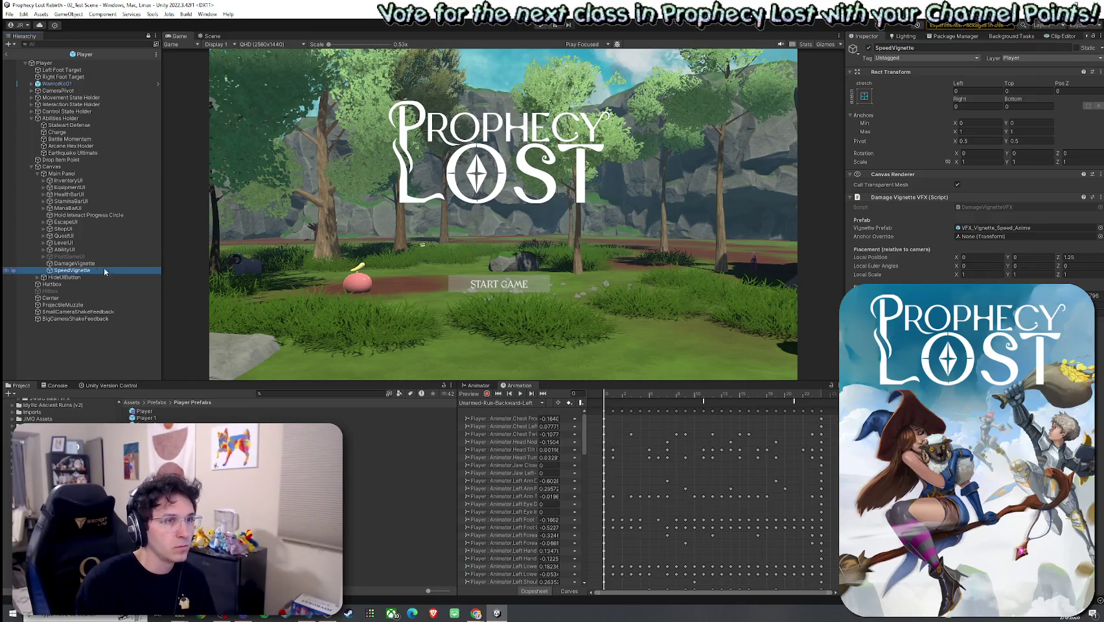
Show the Console and exit Prefab Mode back to 02_Test Scene
click(54, 386)
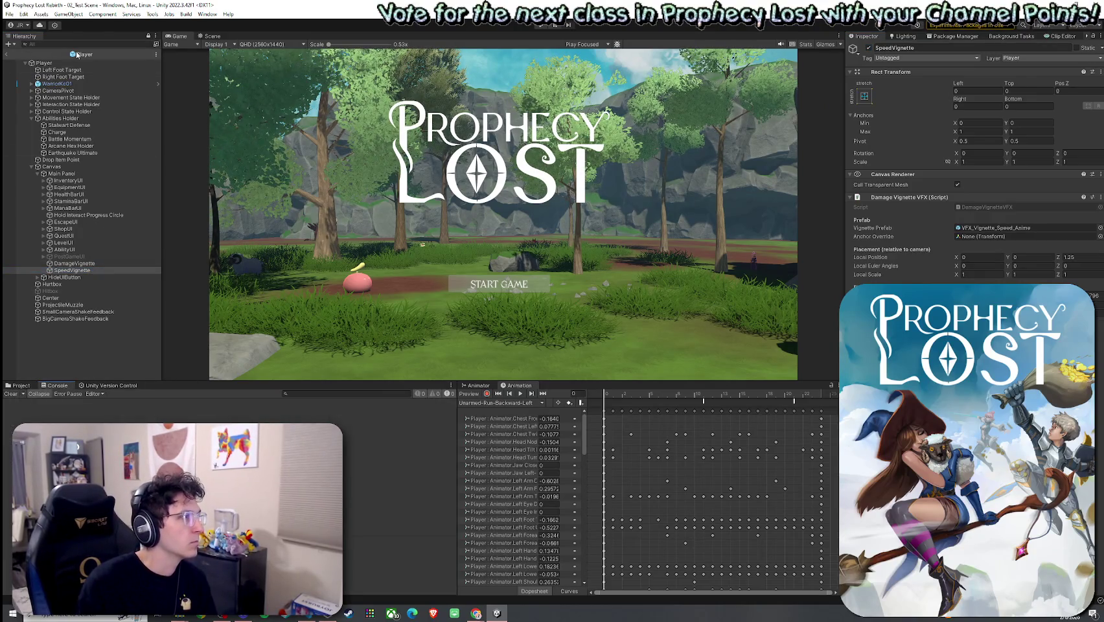
click(10, 14)
click(39, 58)
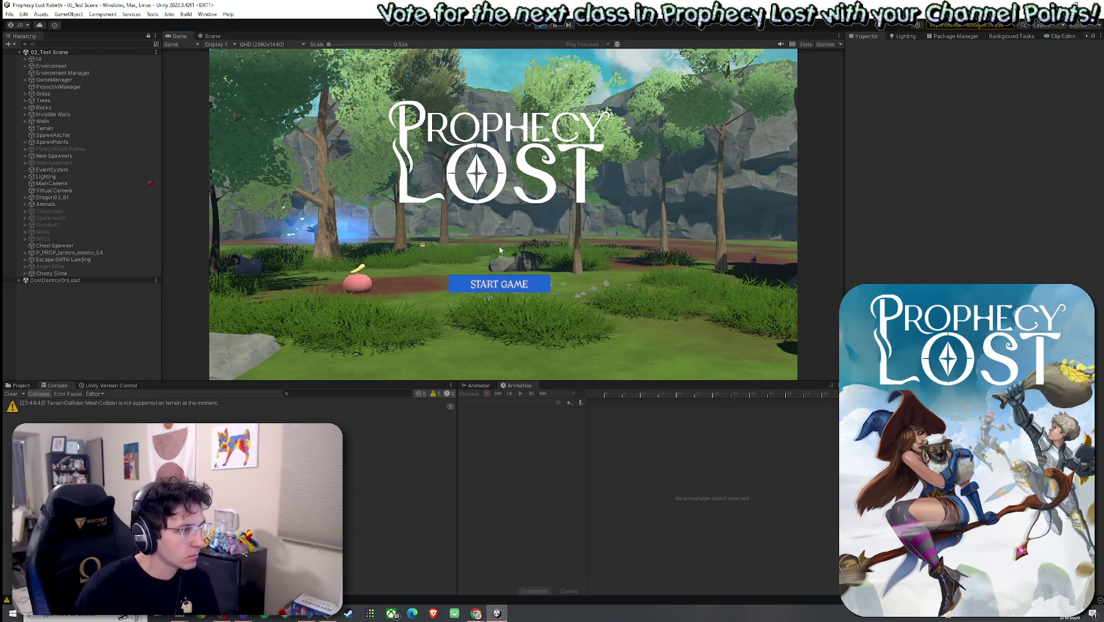
Start a game, then run and dash the character across the clearing and jump onto the rock
click(504, 285)
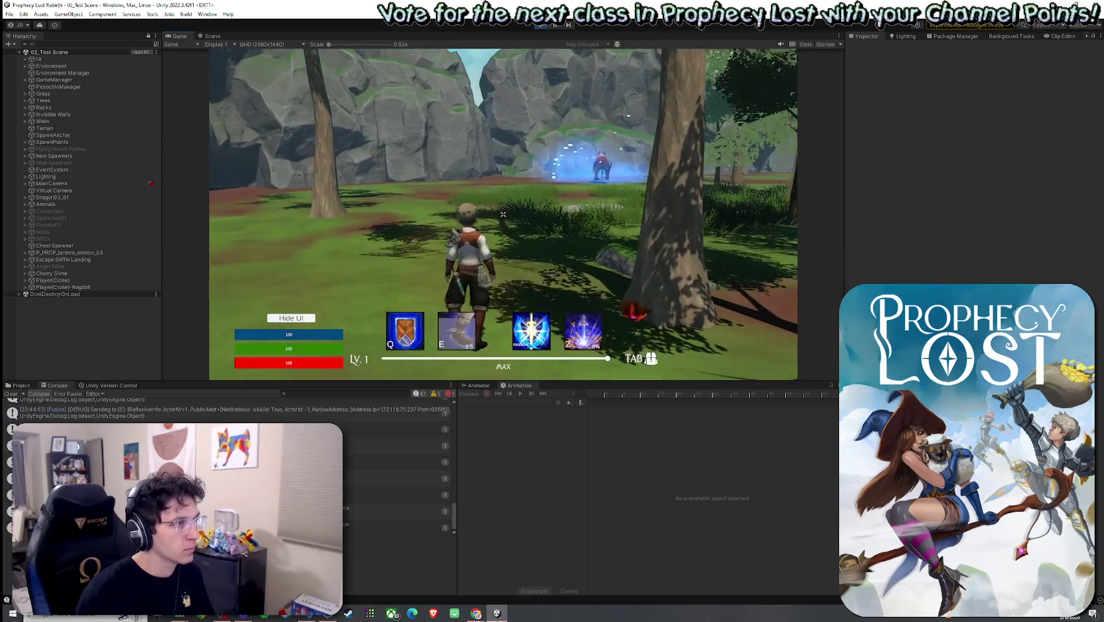
key(w)
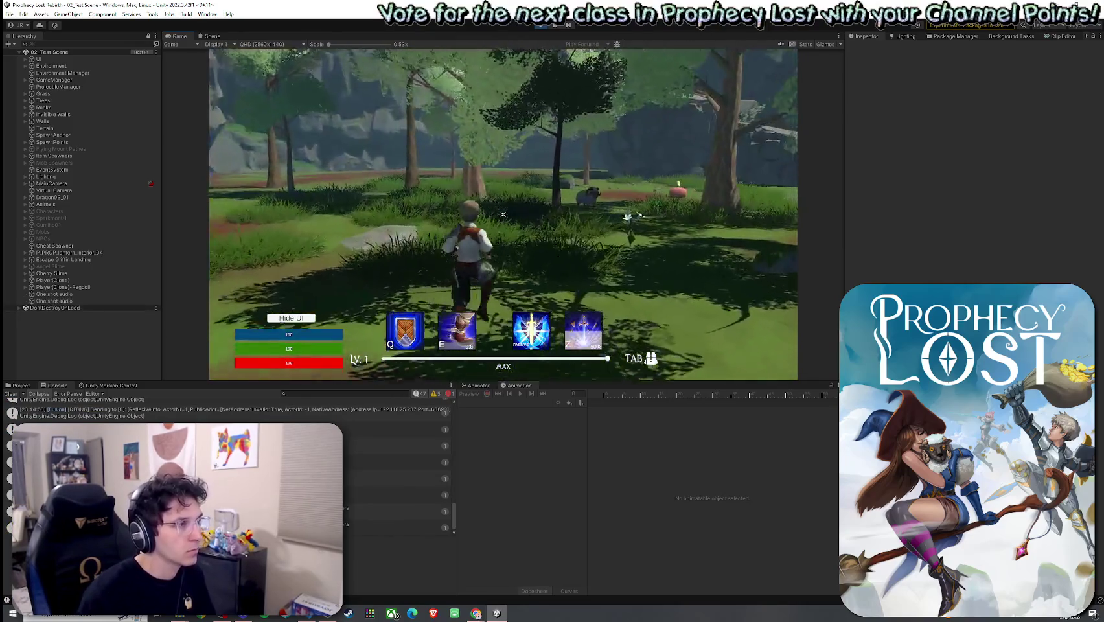
key(e)
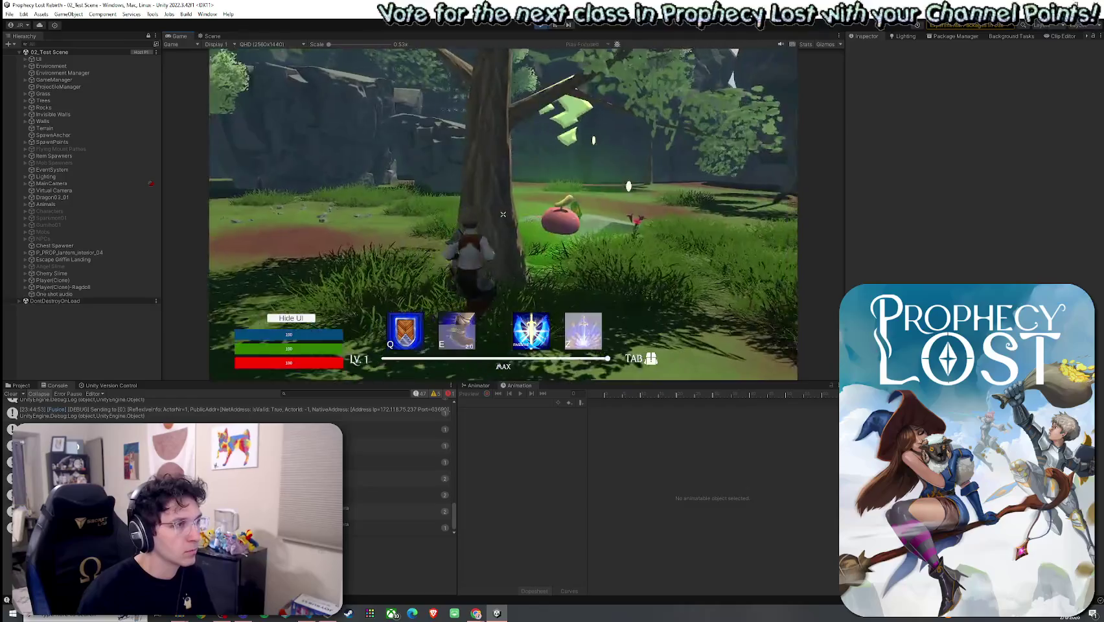
key(w)
key(w)
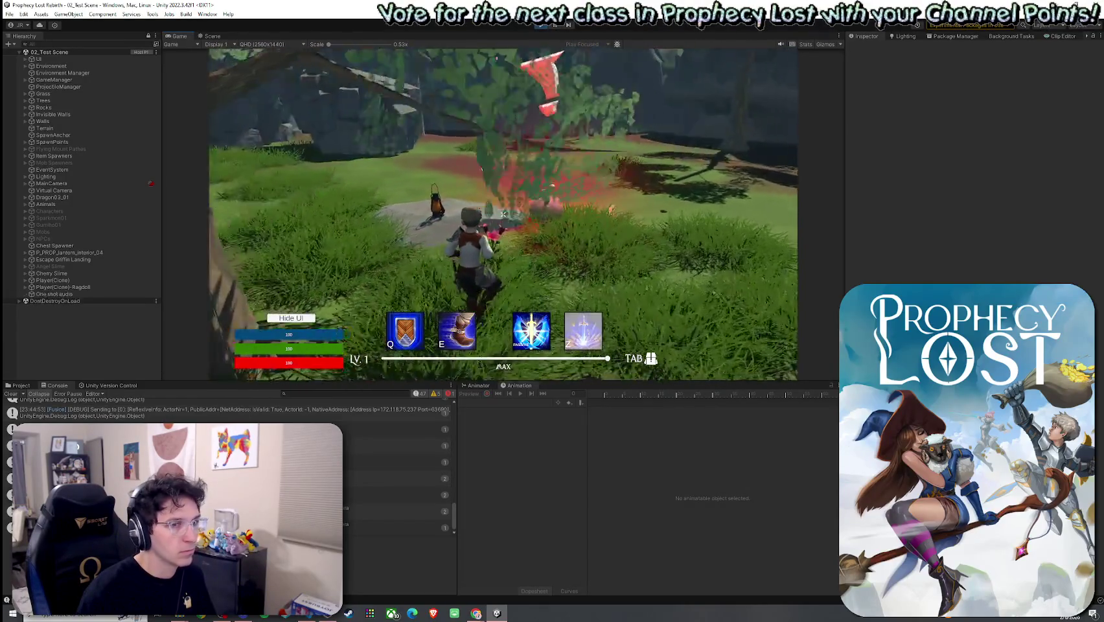
key(w)
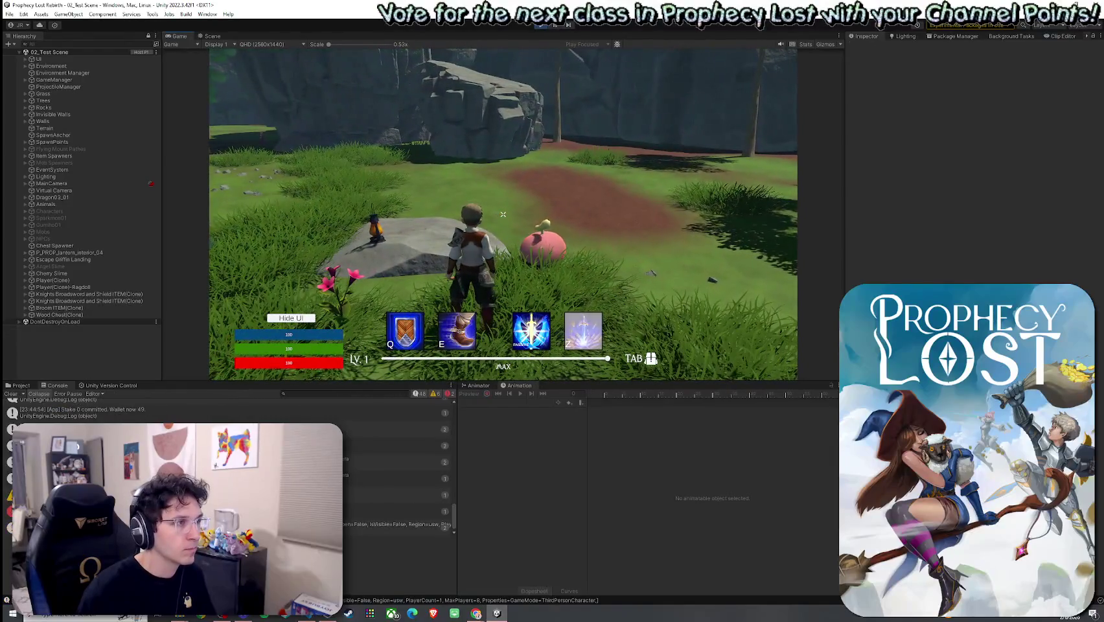
key(w)
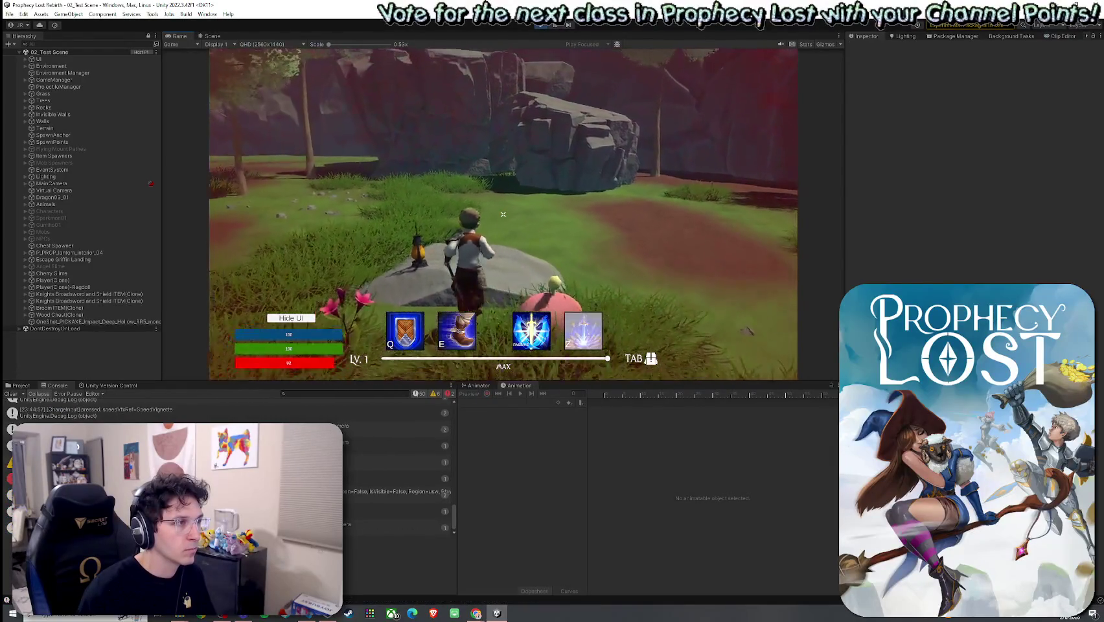
key(e)
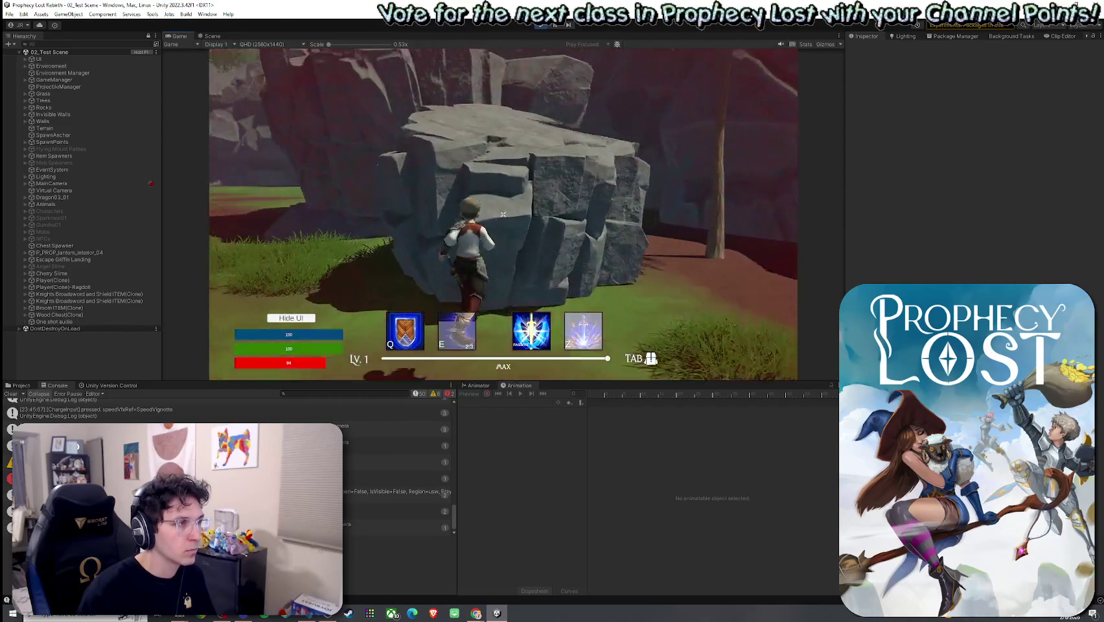
key(space)
Run and dash the character off the rock through the forest toward the chest and cliff
key(w)
key(e)
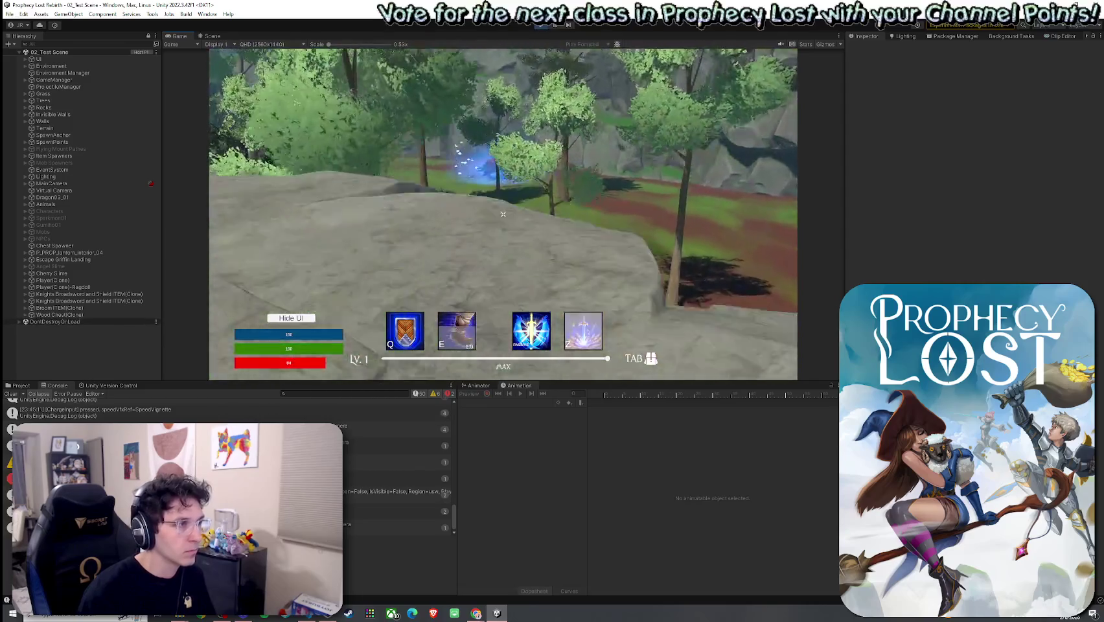
key(w)
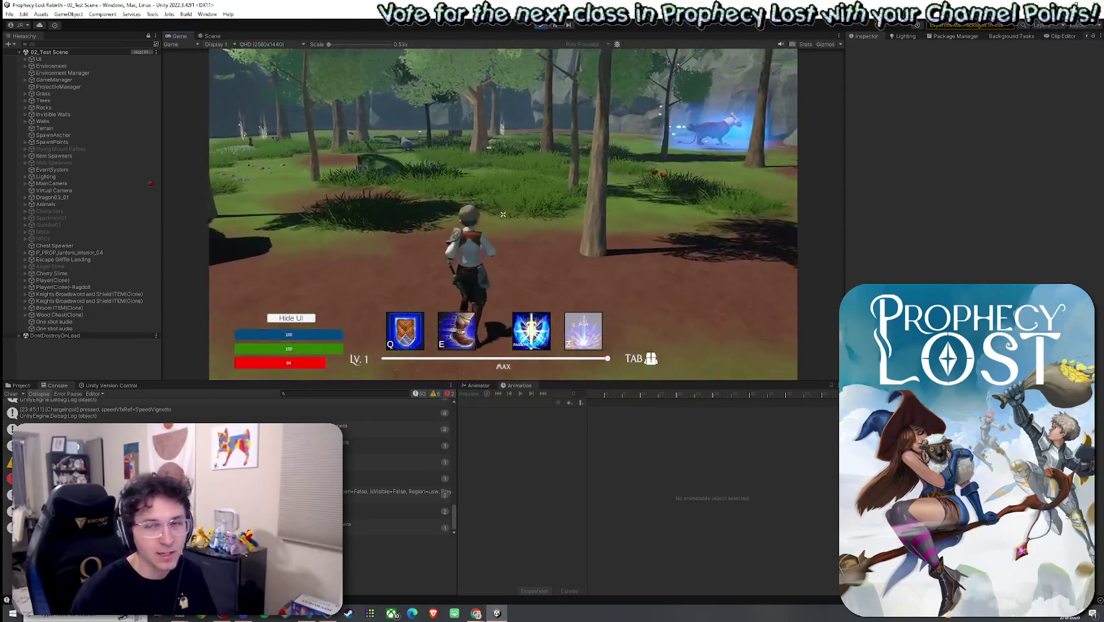
key(e)
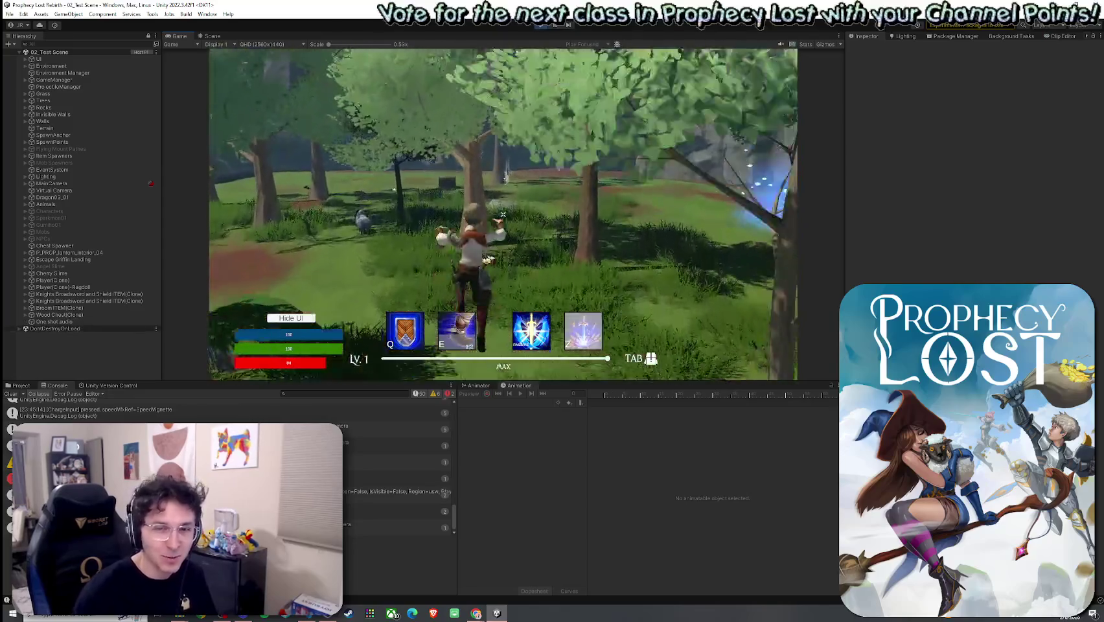
key(e)
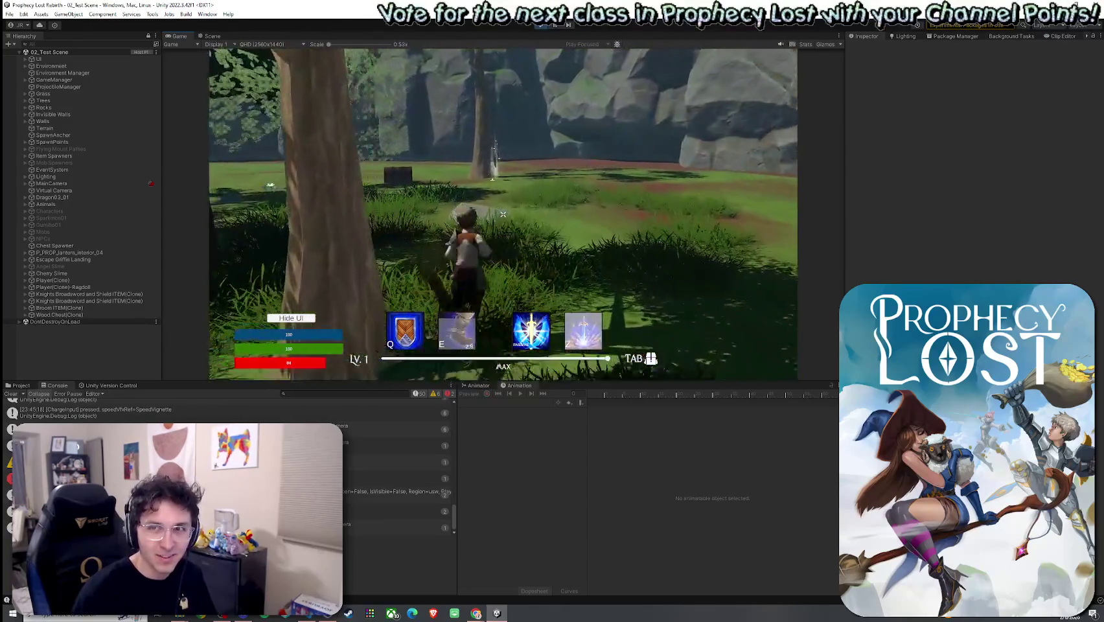
key(w)
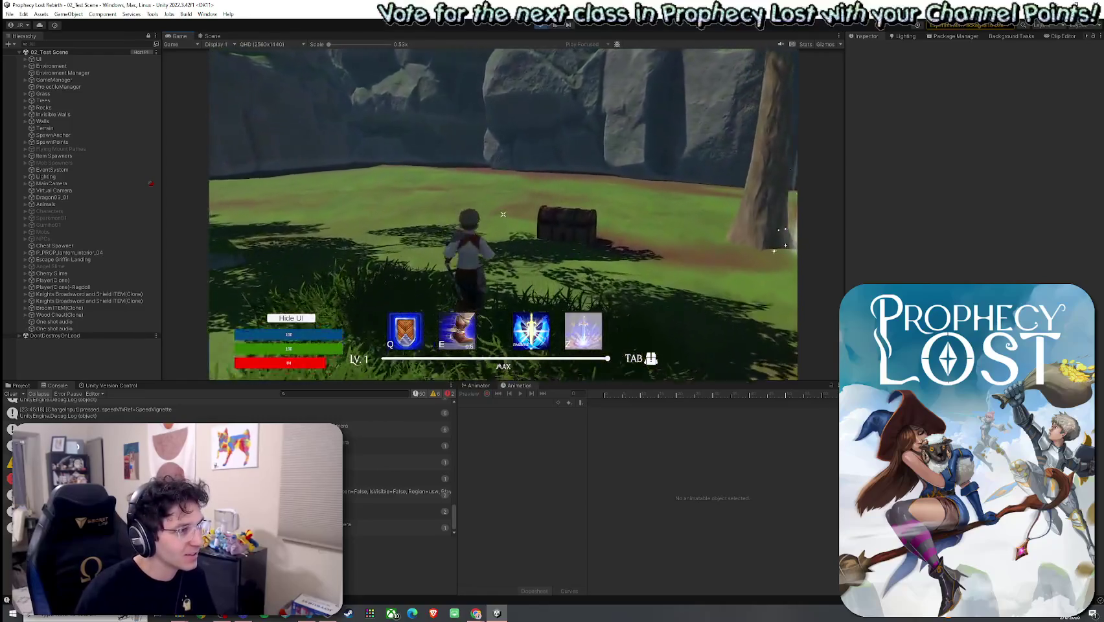
key(e)
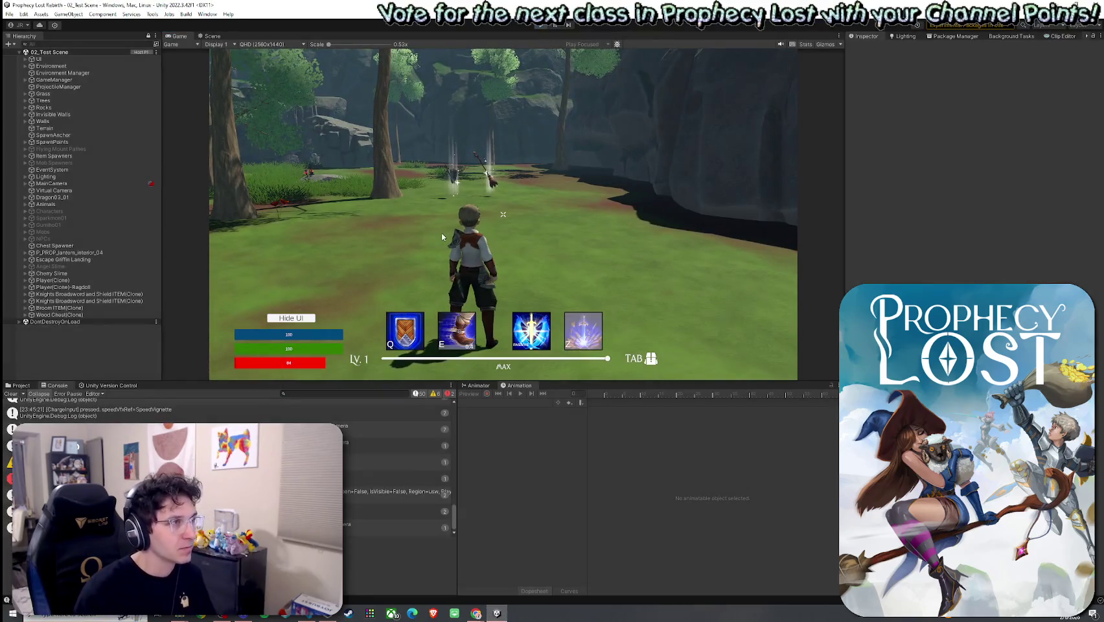
Stop Play mode and save the current scene via File > Save
key(ctrl+p)
click(19, 385)
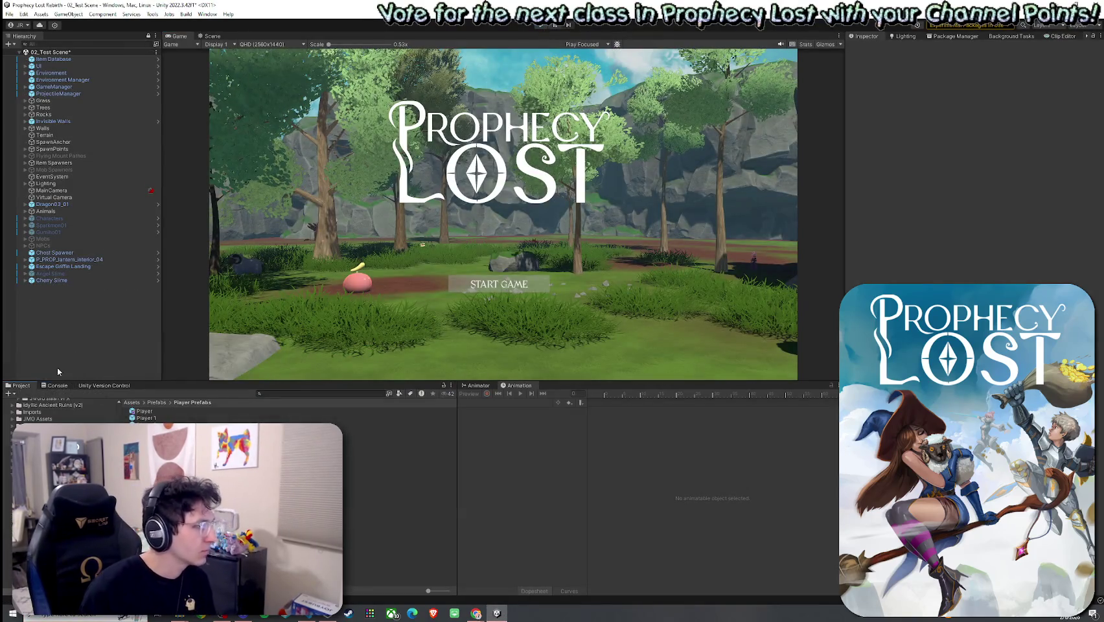
click(9, 14)
click(26, 59)
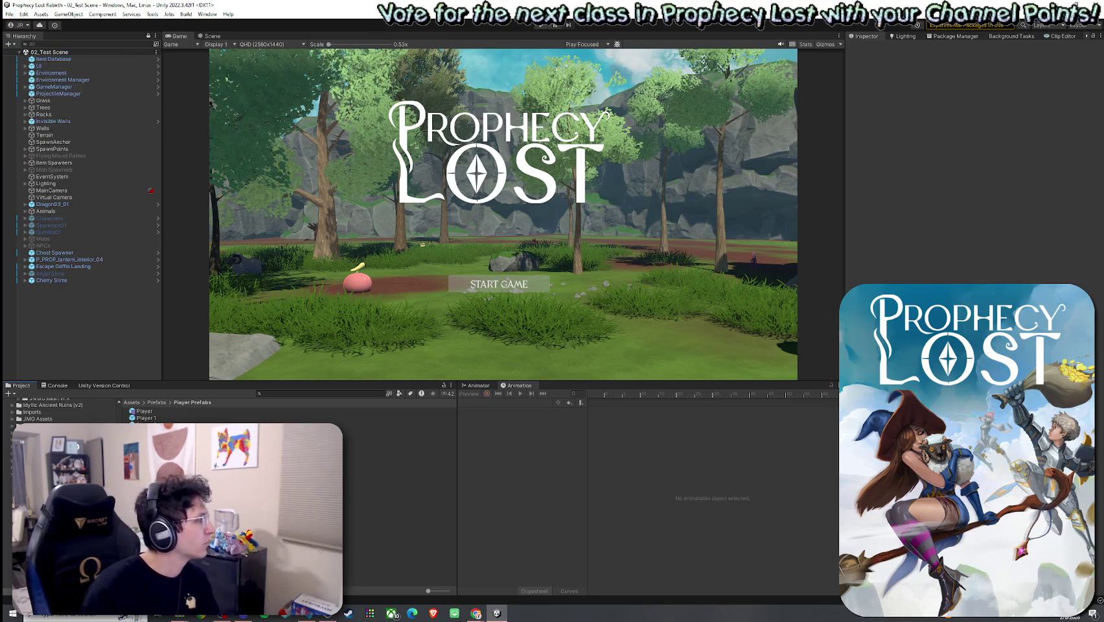
Move the editor to the right half of the screen and run File > Build And Run
drag(52, 8, 609, 6)
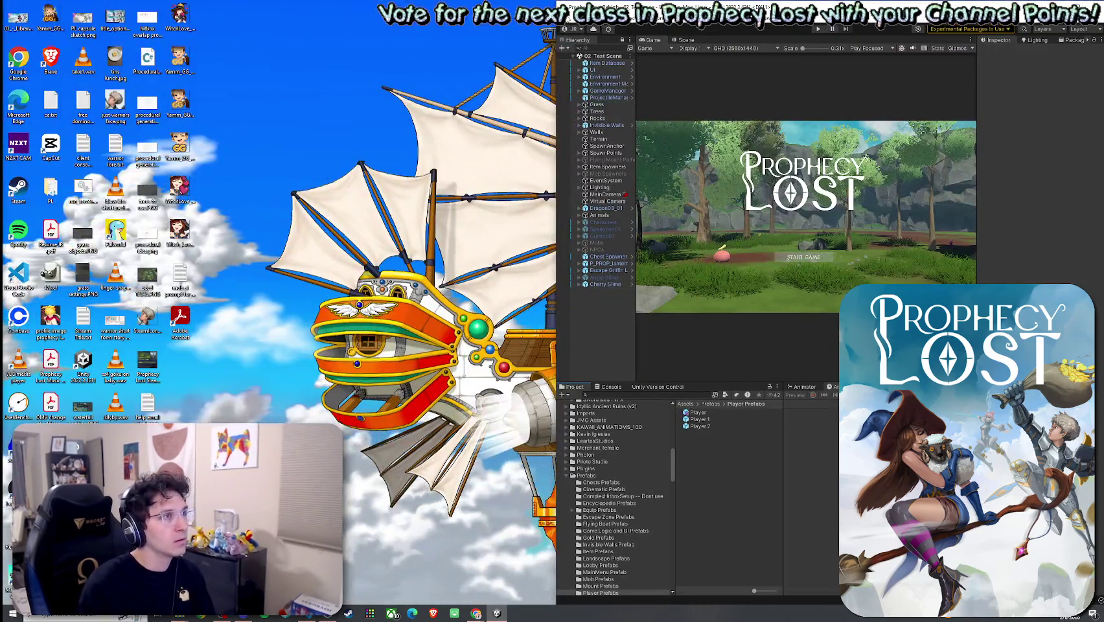
click(566, 17)
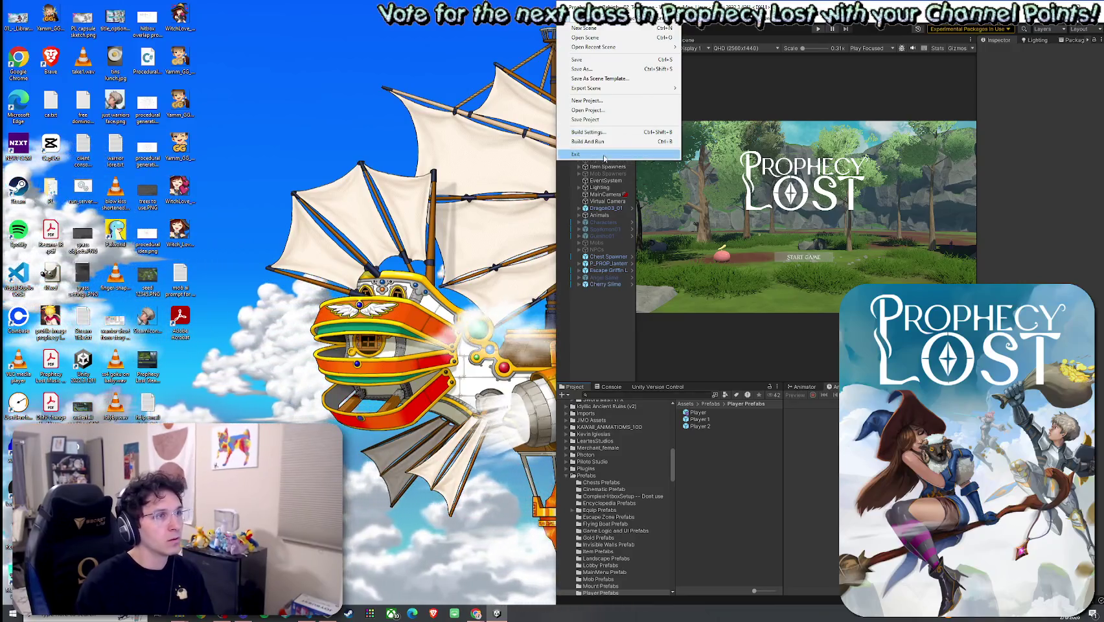
click(596, 140)
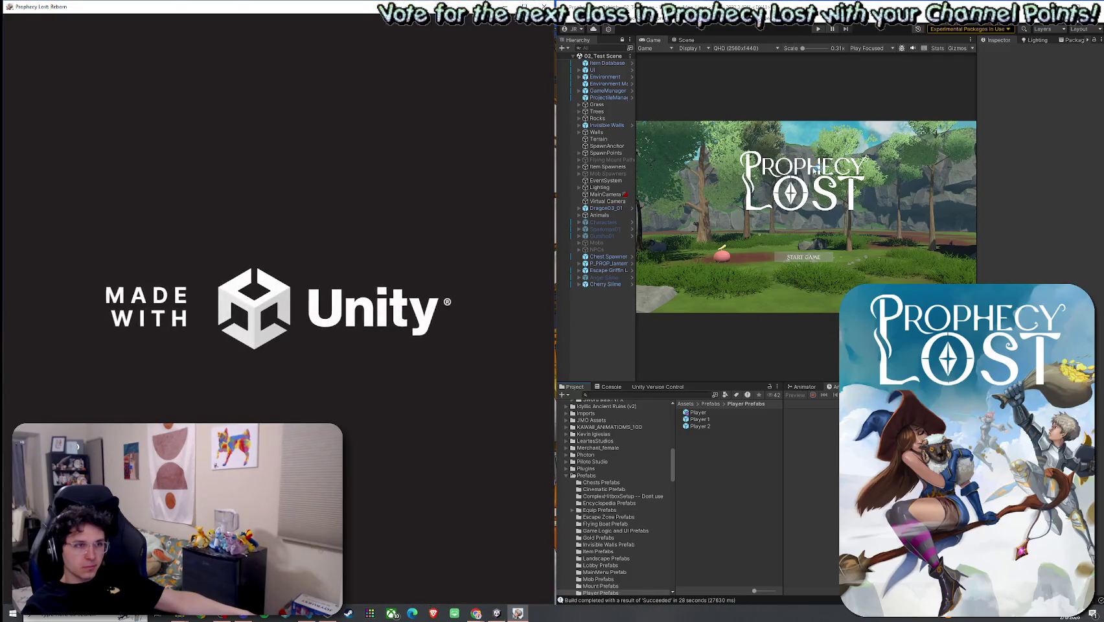
Enter Play mode in the editor, start the standalone game, and maximize the Game view
key(ctrl+p)
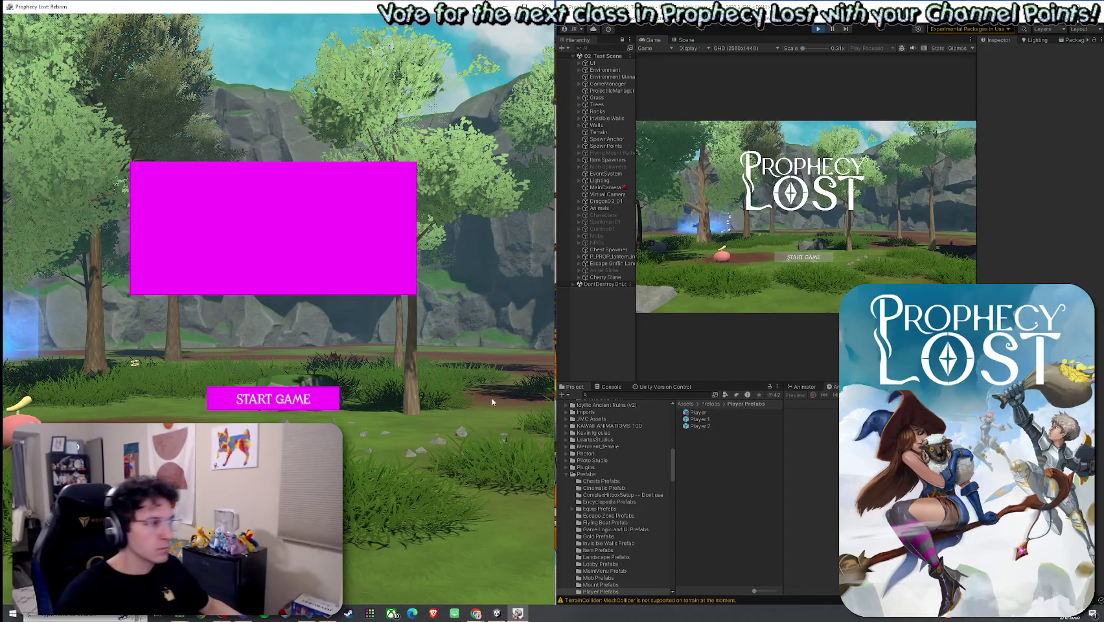
click(807, 260)
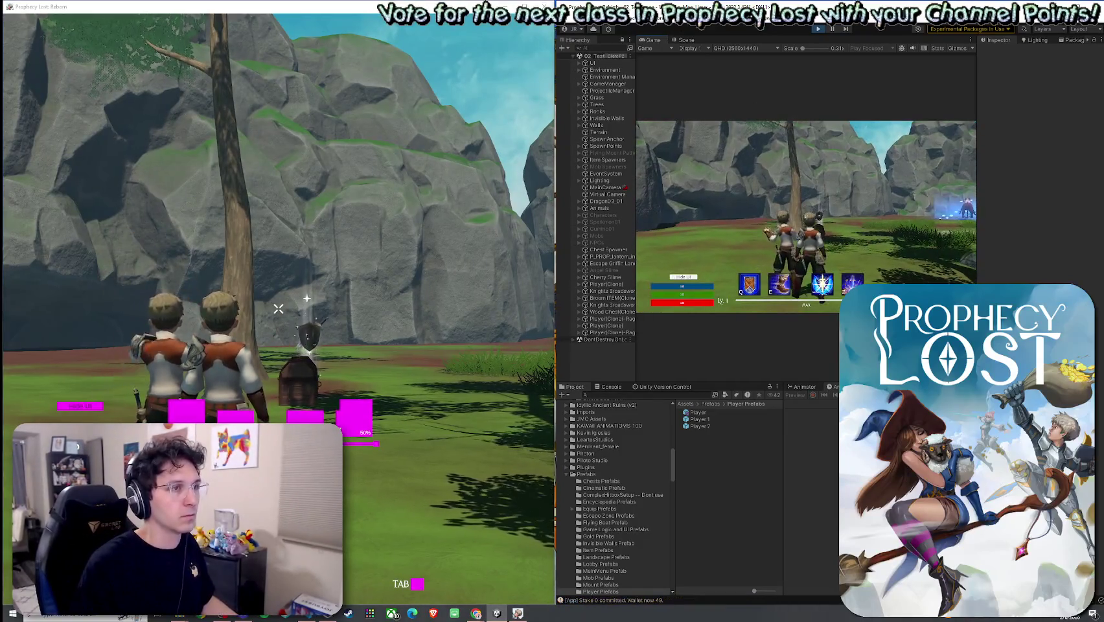
key(super)
key(super)
key(shift+space)
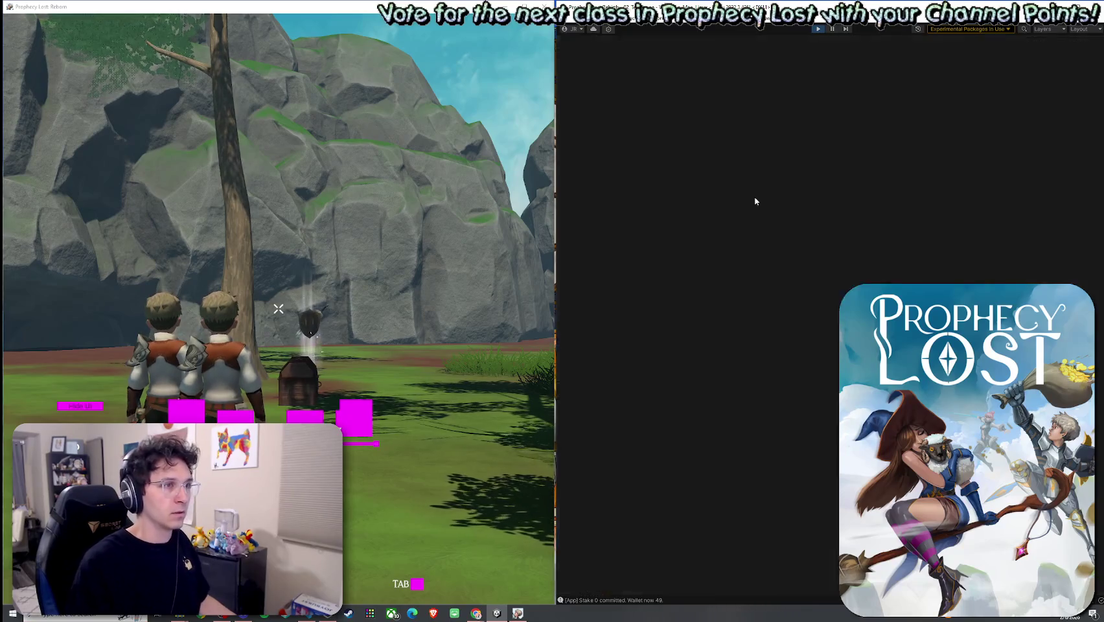
Run both characters around the clearing, using the E ability and Tab to switch players
key(a)
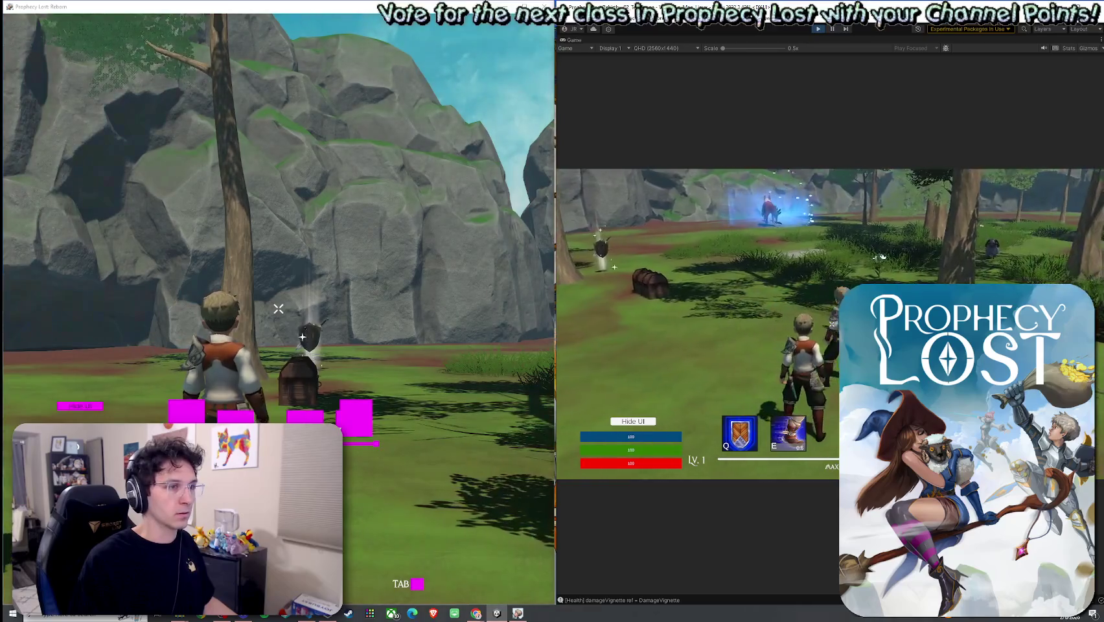
key(e)
key(a)
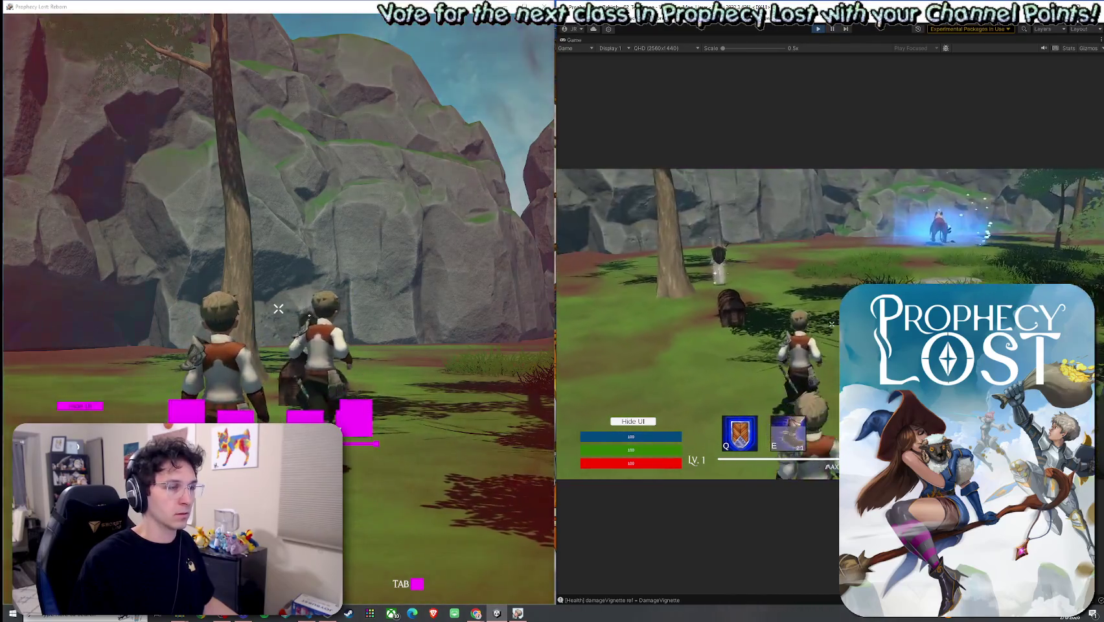
key(Tab)
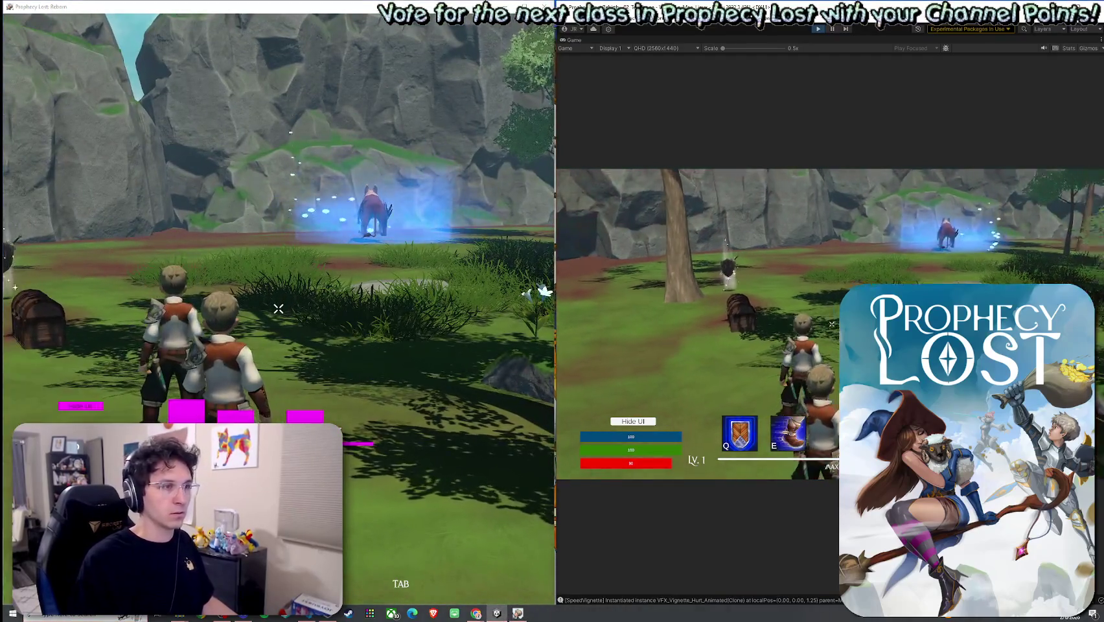
key(e)
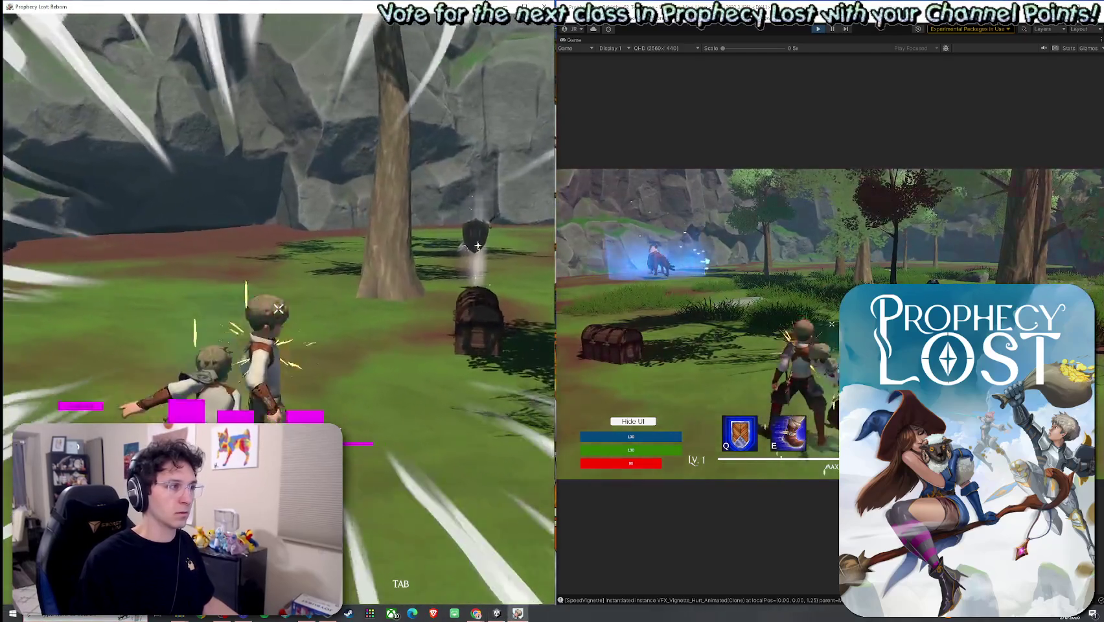
key(super)
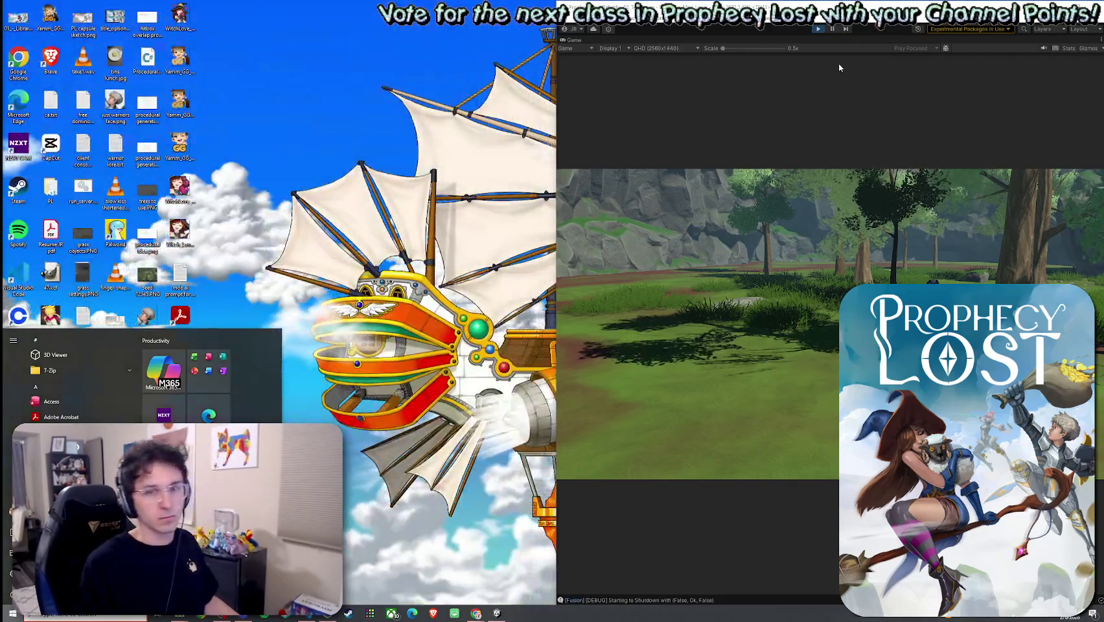
Exit Play mode, maximize the editor, save the scene, then bring the Wordle window over it
key(ctrl+p)
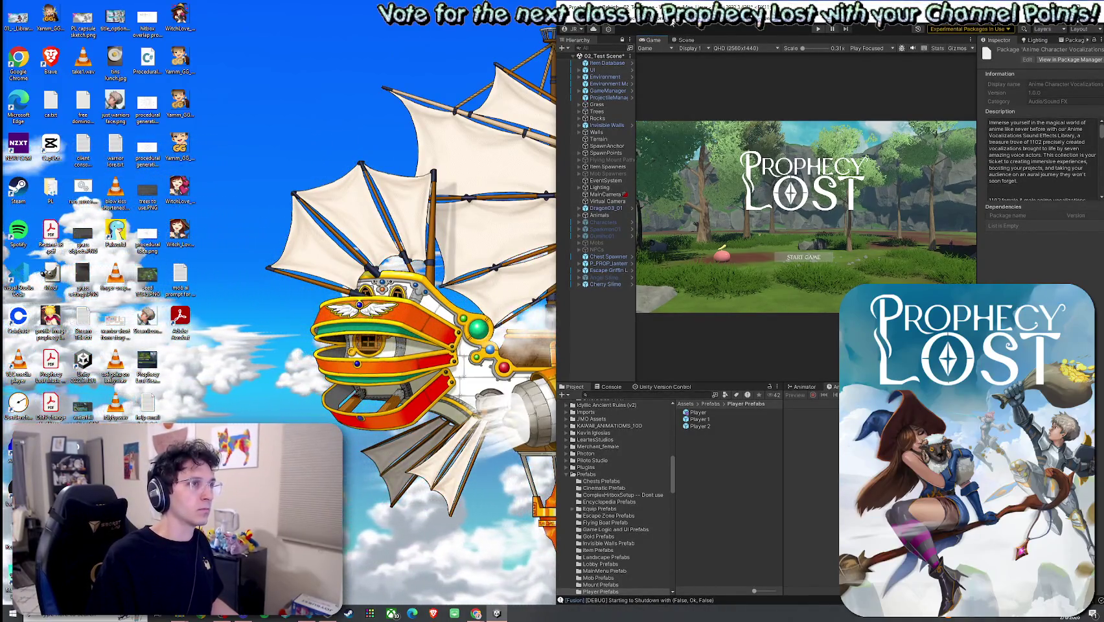
key(super+Up)
click(13, 14)
click(26, 42)
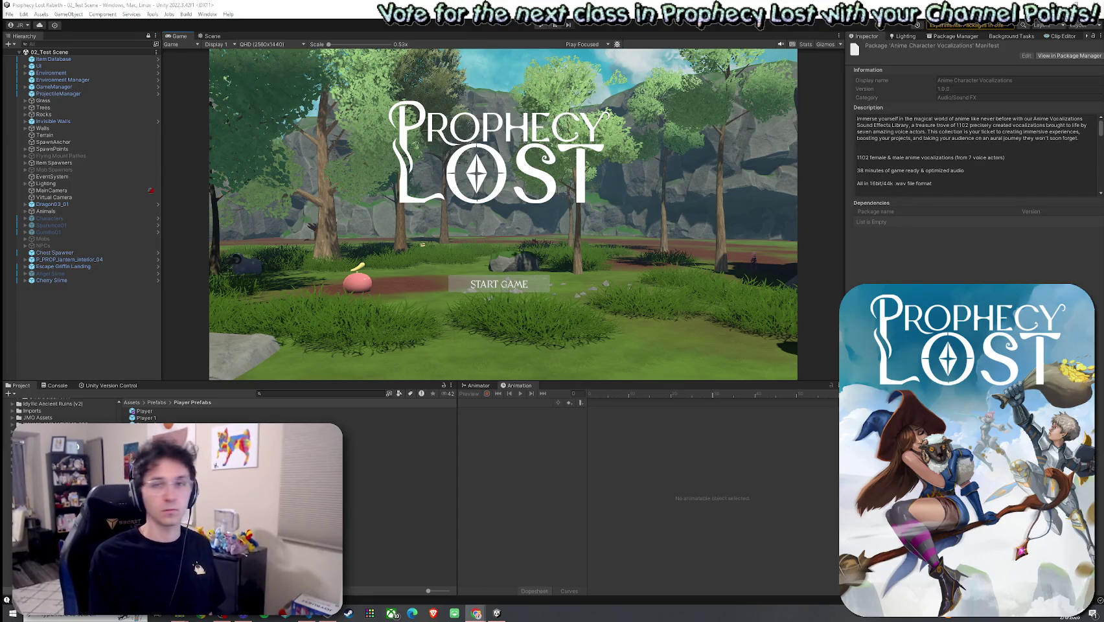
drag(1103, 73, 728, 75)
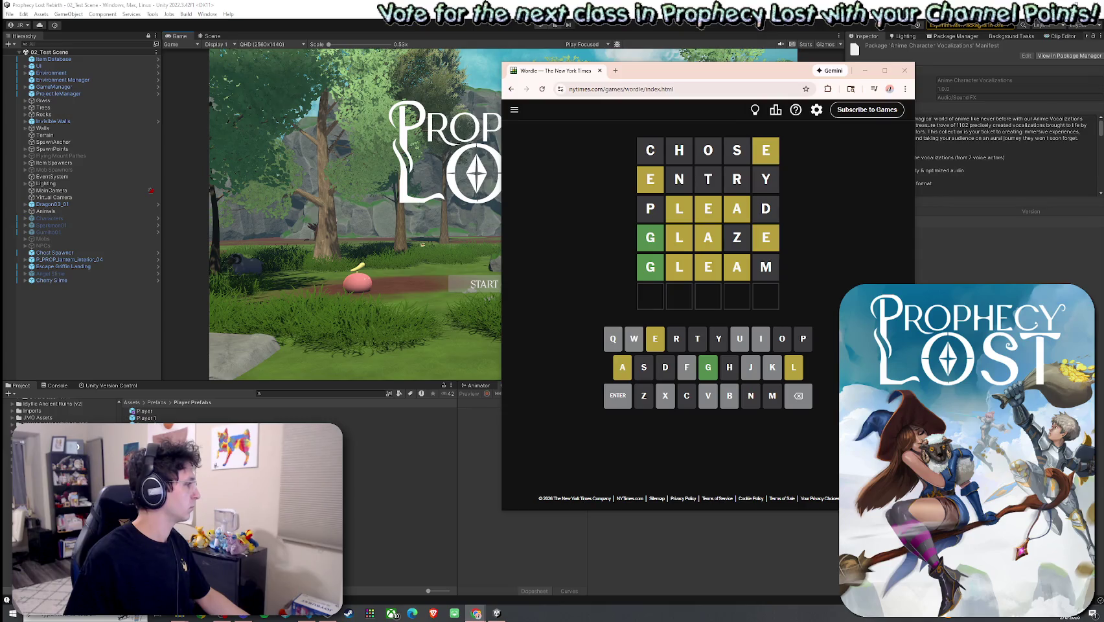
Restore the editor window and start a new standalone build with File > Build And Run
click(366, 16)
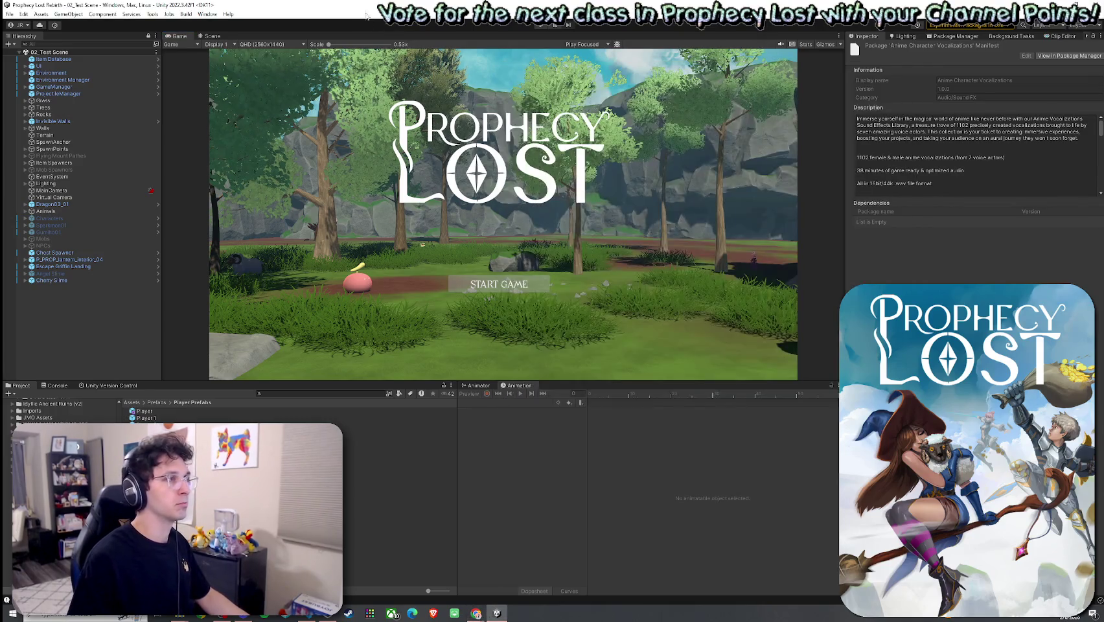
double_click(496, 6)
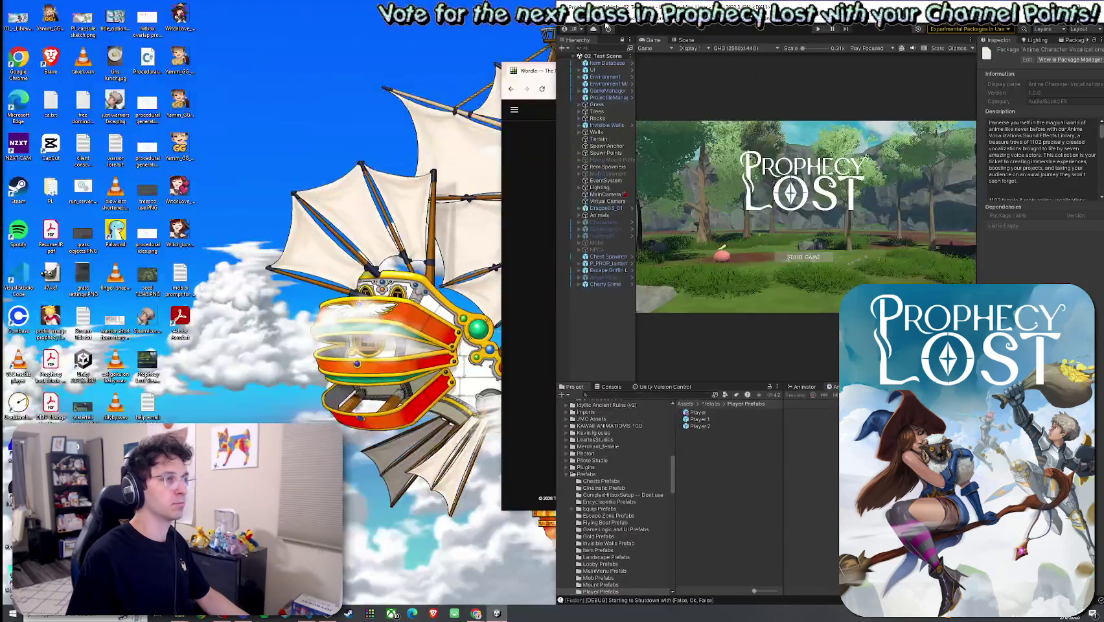
click(562, 18)
click(589, 142)
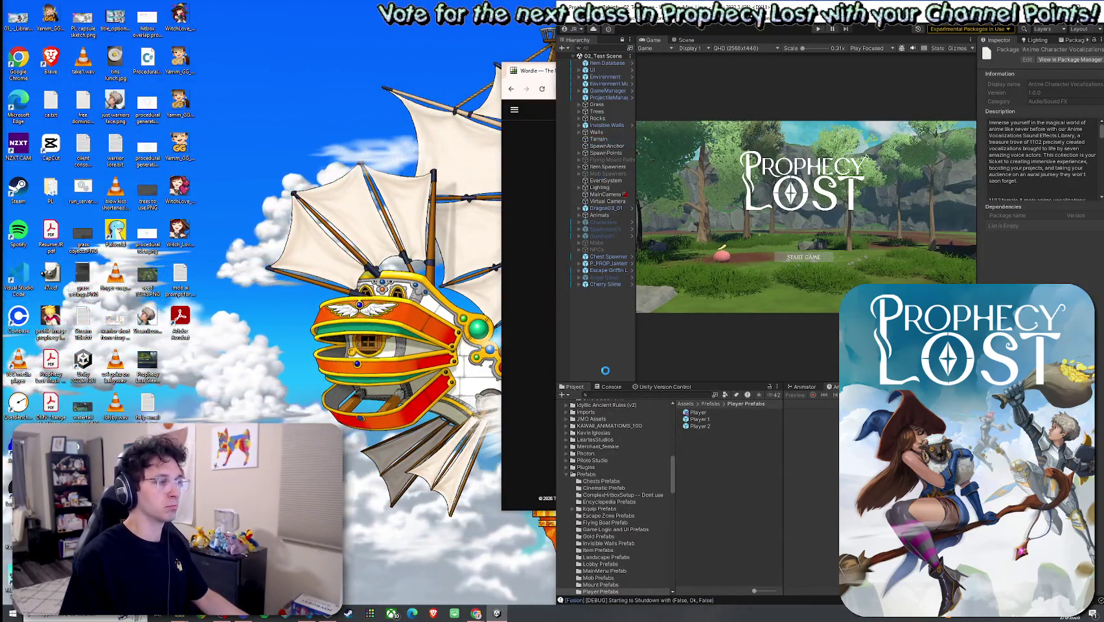
drag(756, 289, 729, 283)
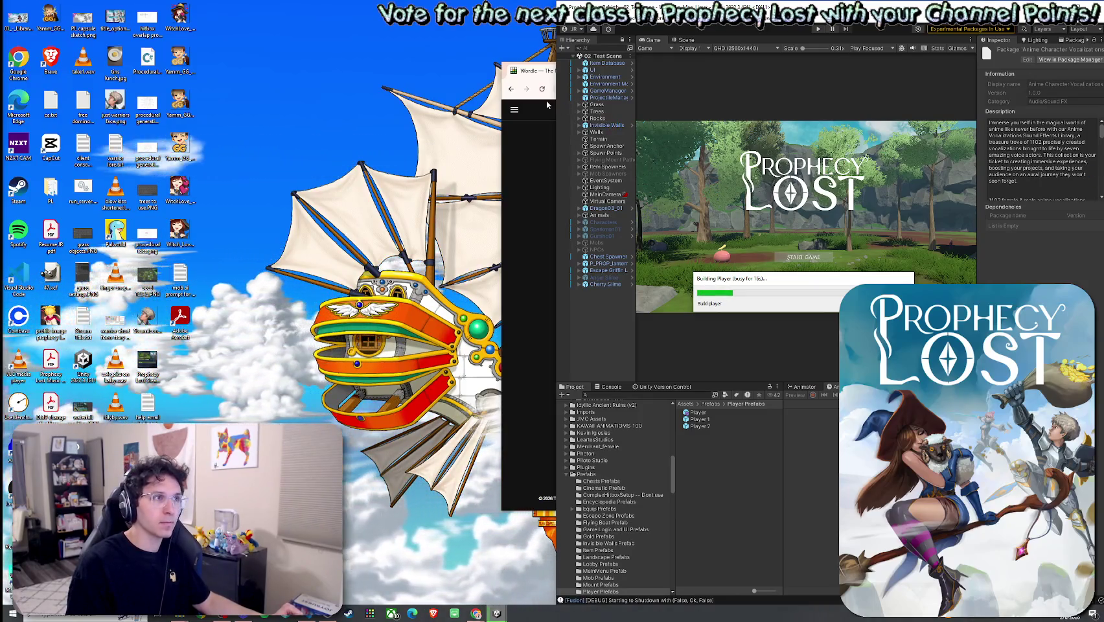
Switch between Wordle and Unity while the build finishes, then move Wordle left over the game
click(538, 77)
key(alt+Tab)
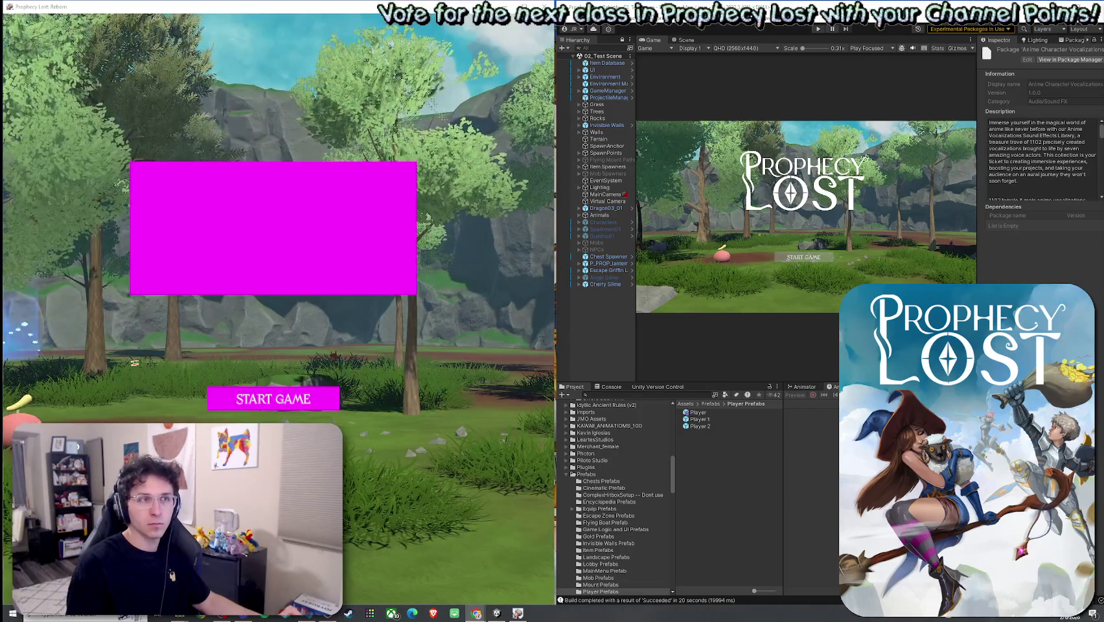
key(alt+Tab)
drag(851, 77, 694, 77)
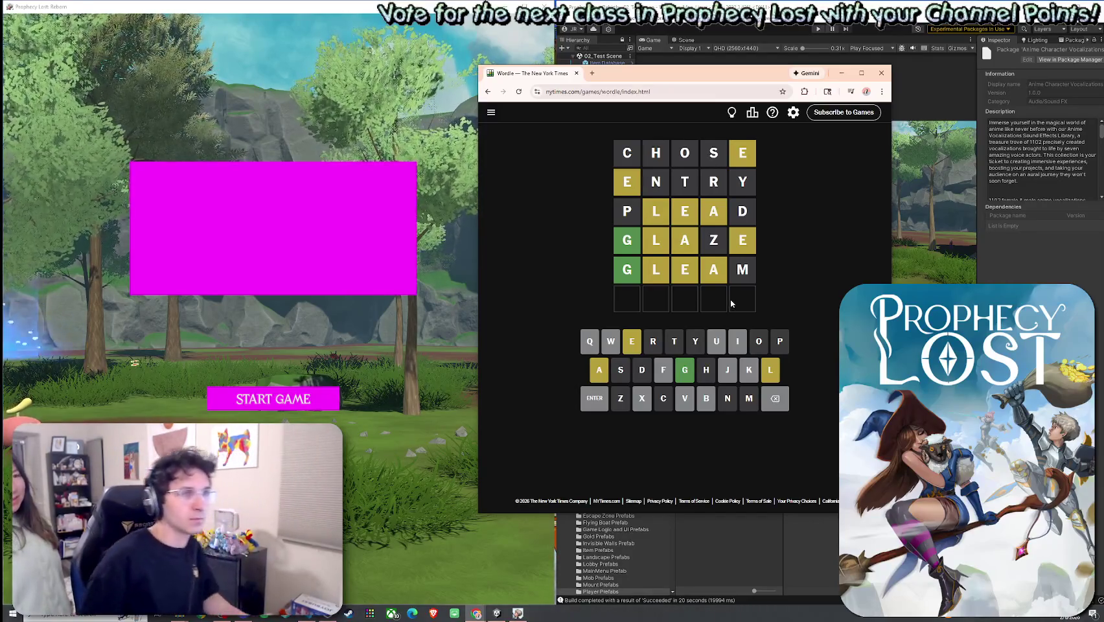
Enter letters on Wordle's on-screen keyboard, correcting mistakes, to start the sixth guess GAVEL
click(678, 379)
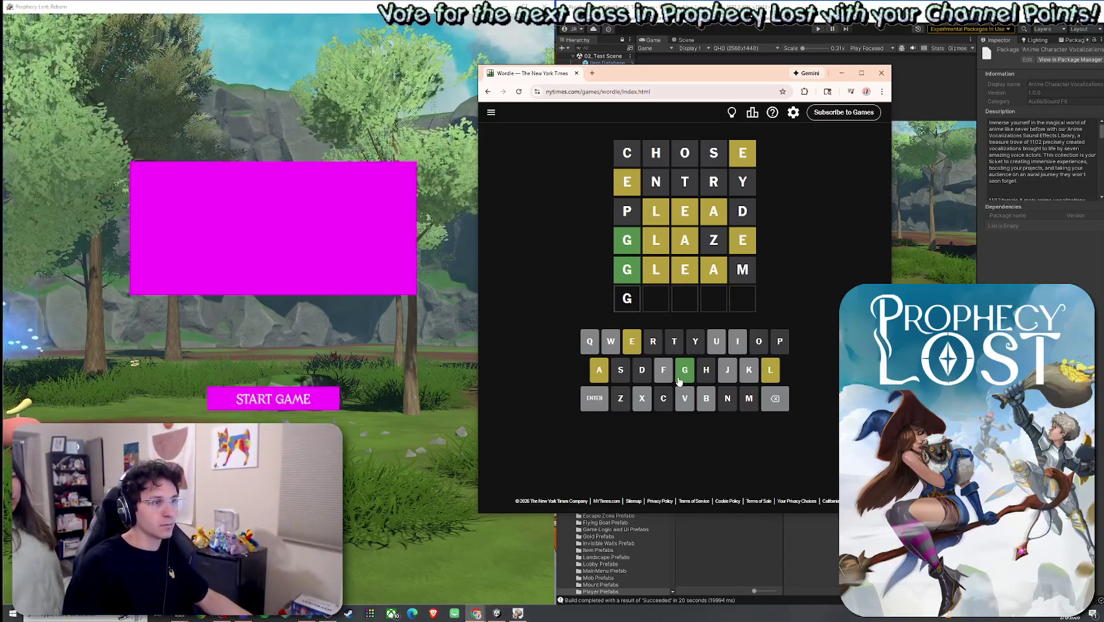
click(632, 343)
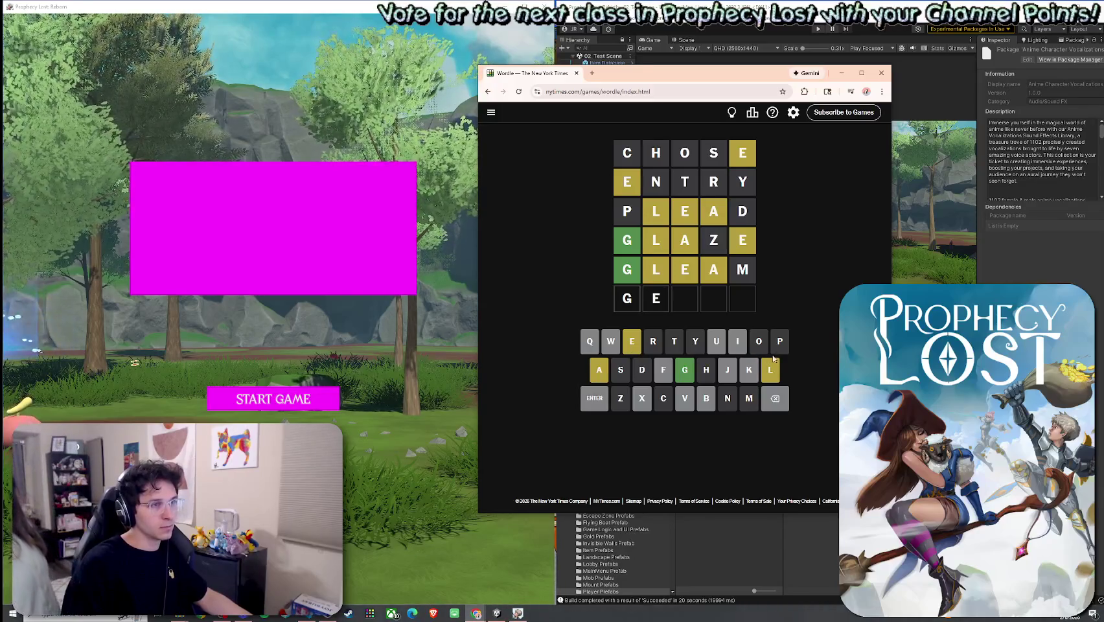
click(782, 399)
click(600, 371)
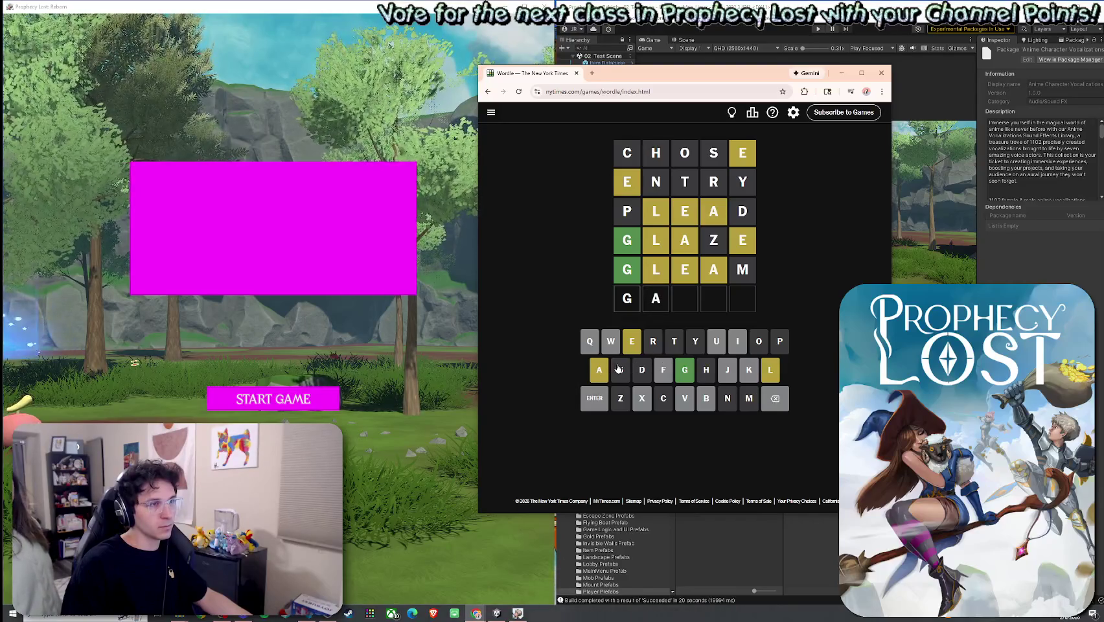
click(770, 378)
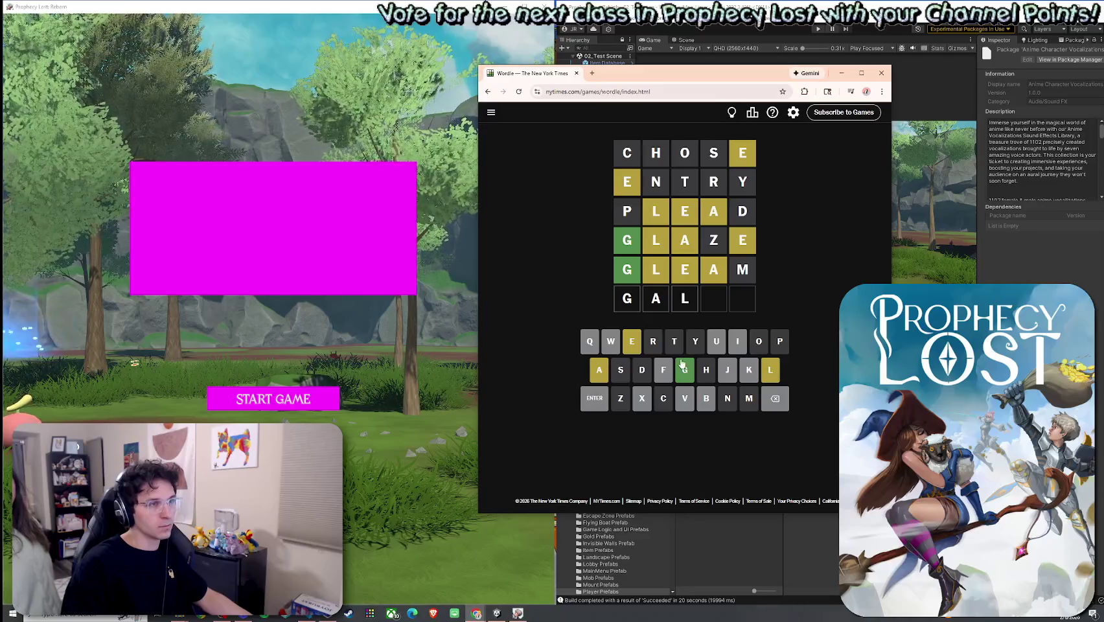
click(633, 347)
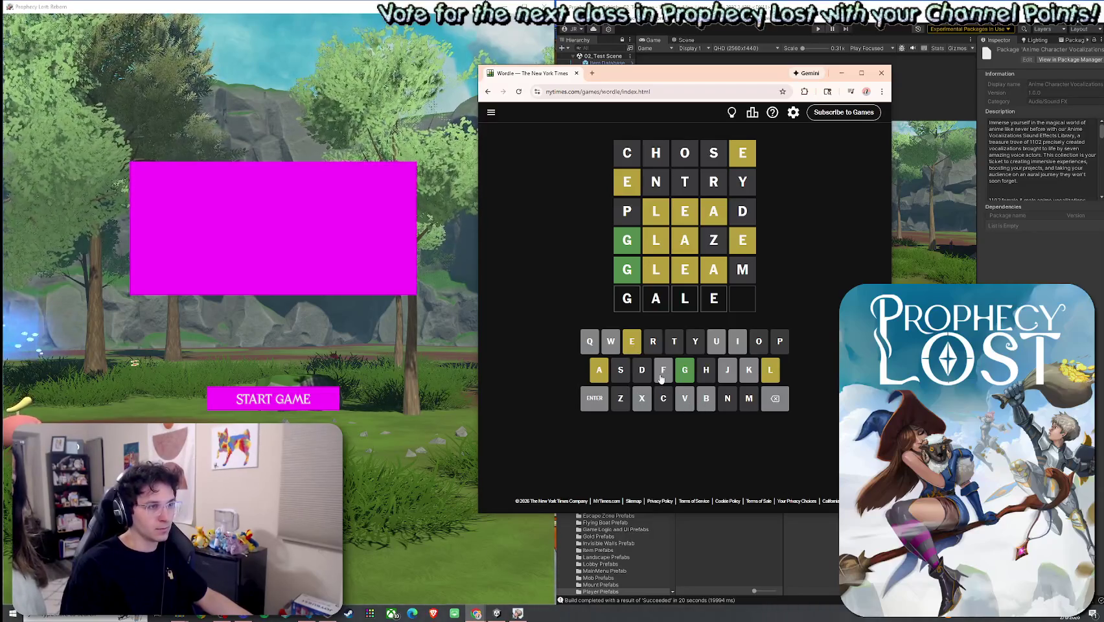
click(750, 374)
click(776, 402)
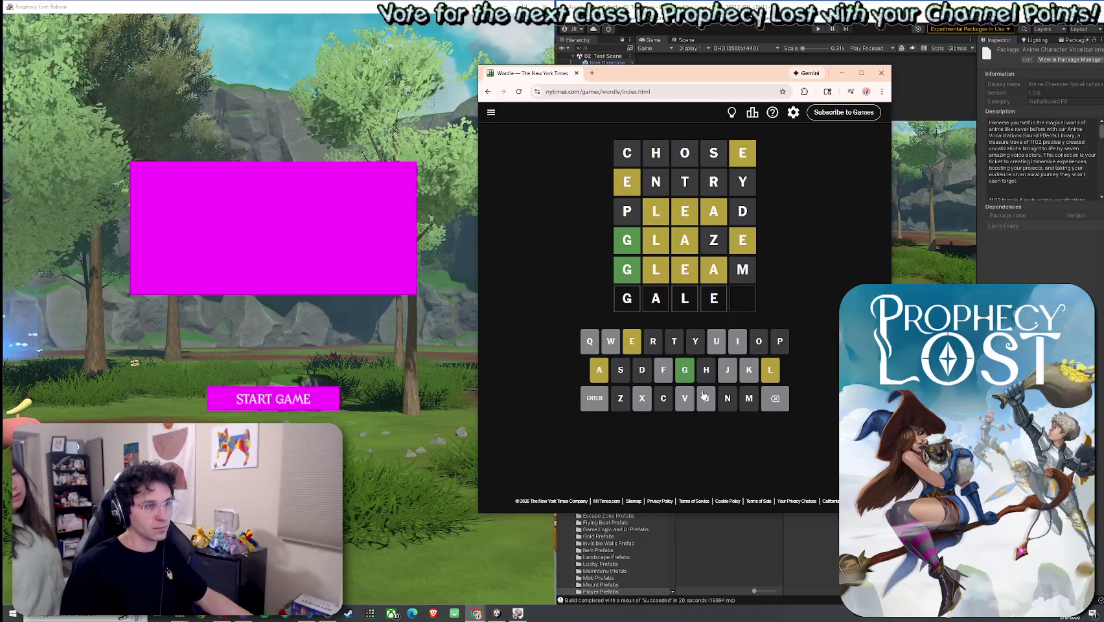
click(730, 399)
click(776, 405)
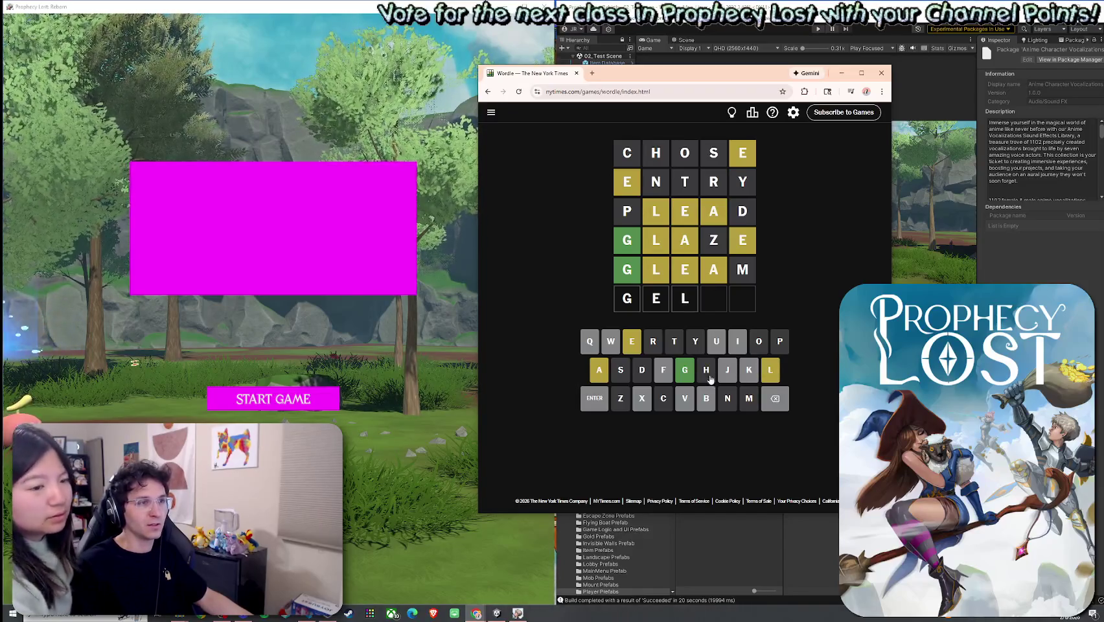
click(601, 376)
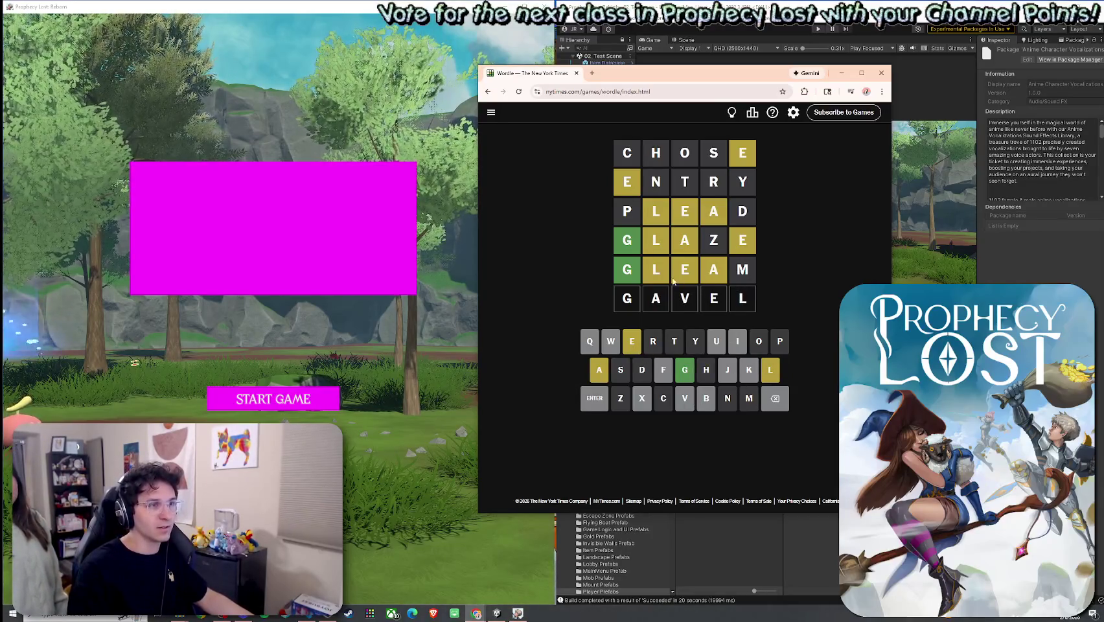
Submit GAVEL as the final Wordle guess, then minimize Wordle and press Play in Unity
click(595, 405)
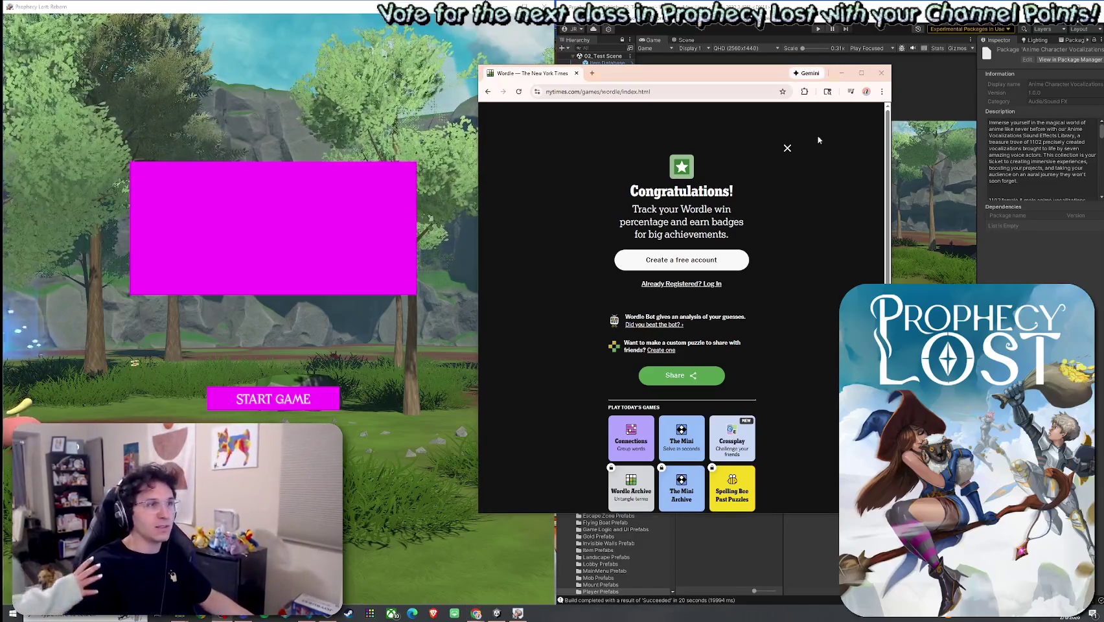
click(840, 73)
click(818, 29)
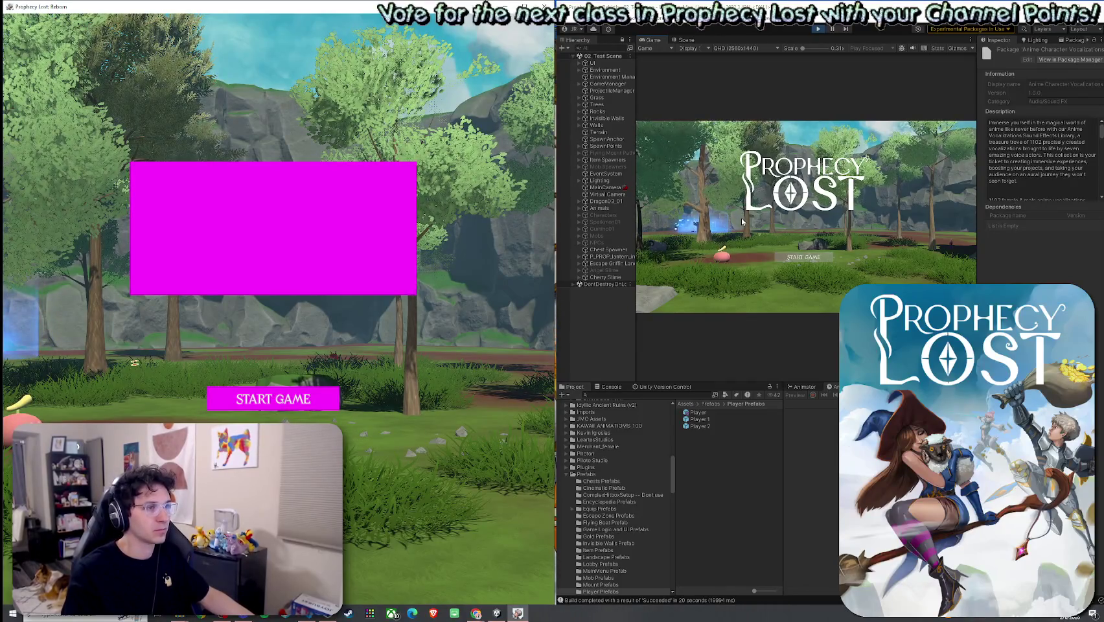
Choose START GAME in the Game view to join the standalone build's networked session
click(795, 258)
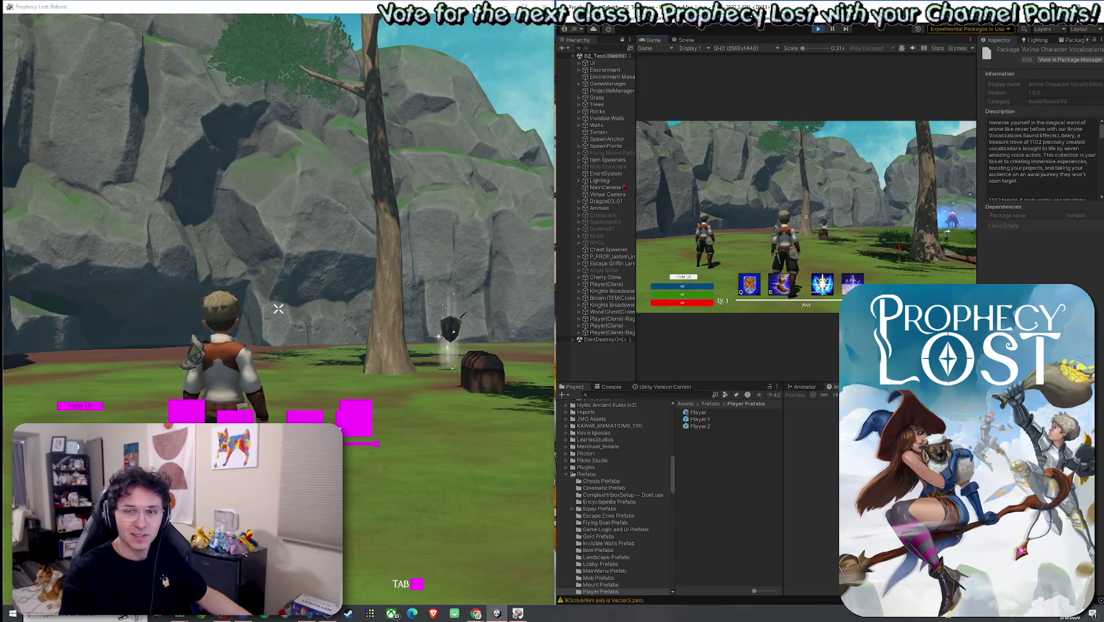
Run the editor's character forward toward the tree and swing its sword
key(w)
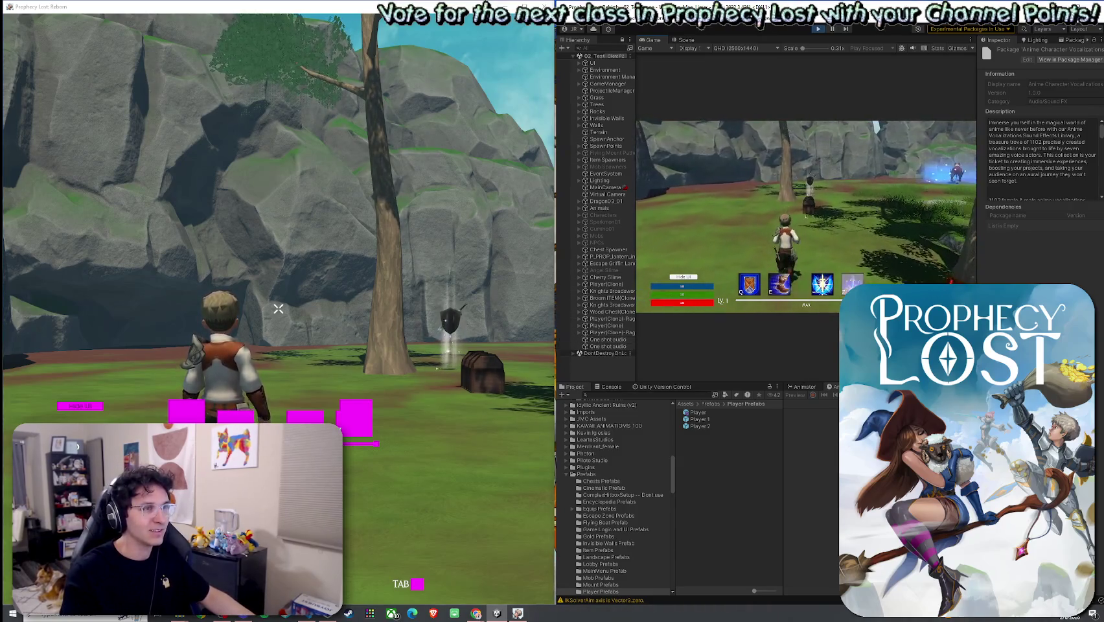
key(w)
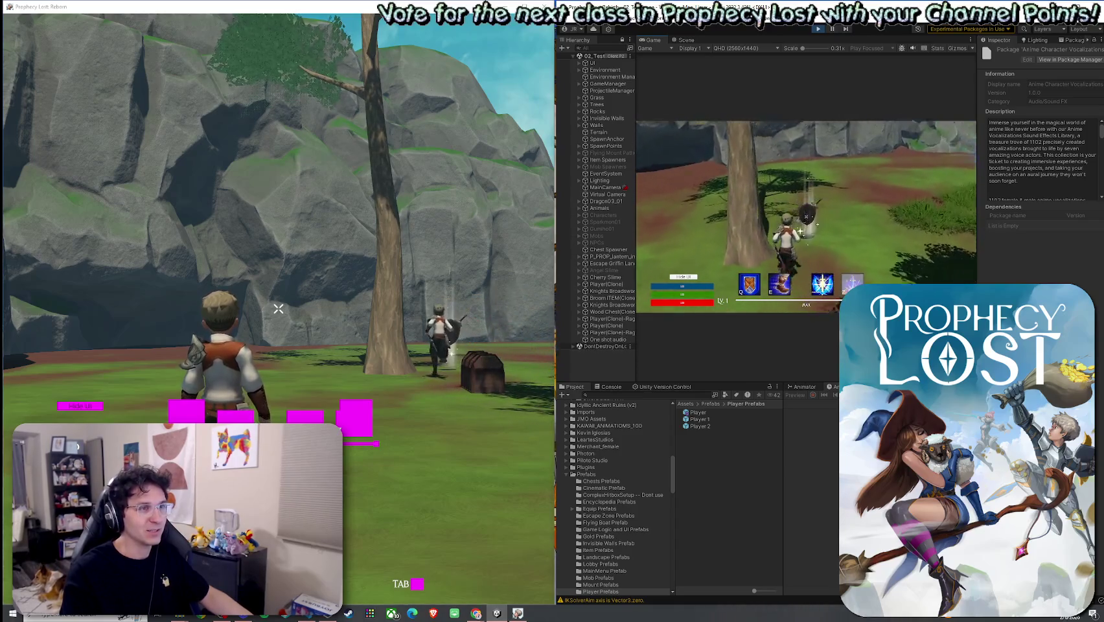
click(806, 216)
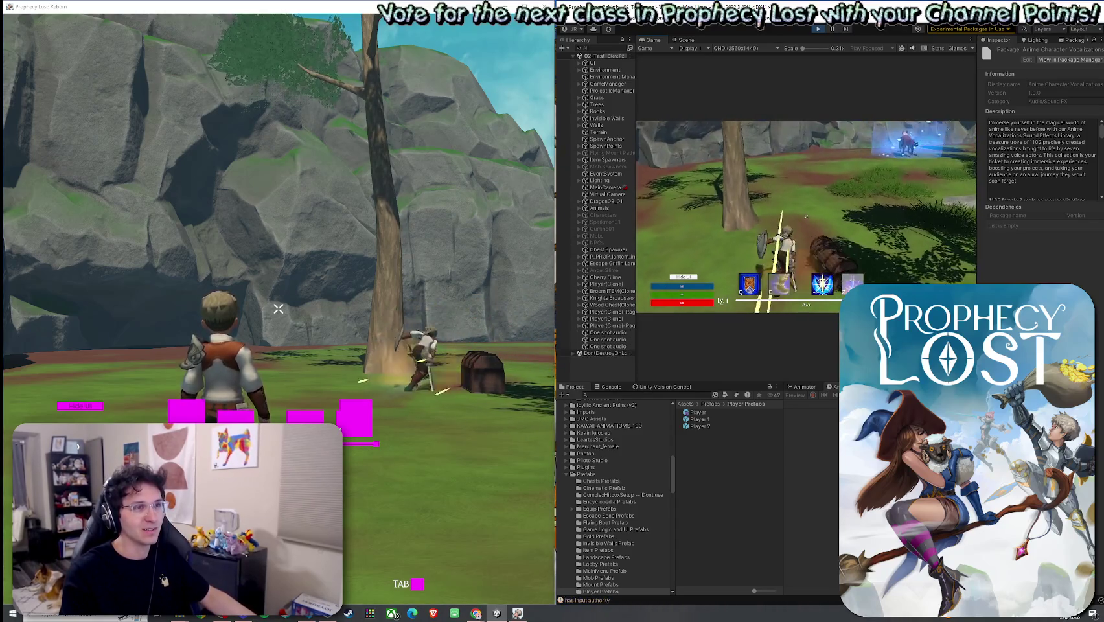
In the Console, collapse repeated messages and clear the log
click(606, 386)
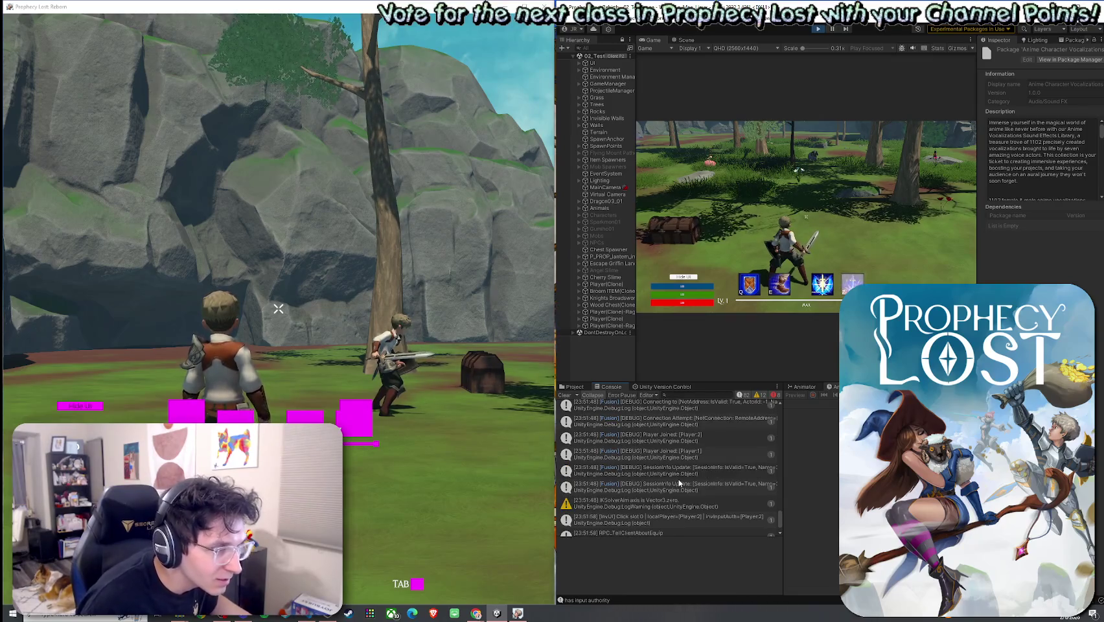
click(586, 394)
click(565, 394)
Walk the editor's character toward the other player, then dash toward the chest with the boots ability
click(743, 333)
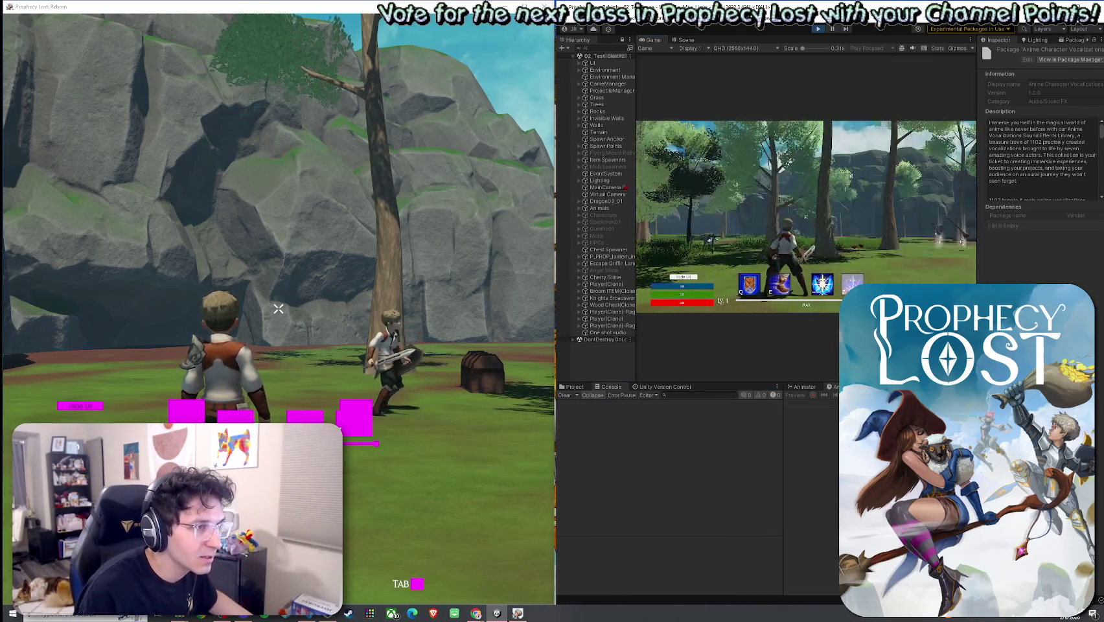
key(w)
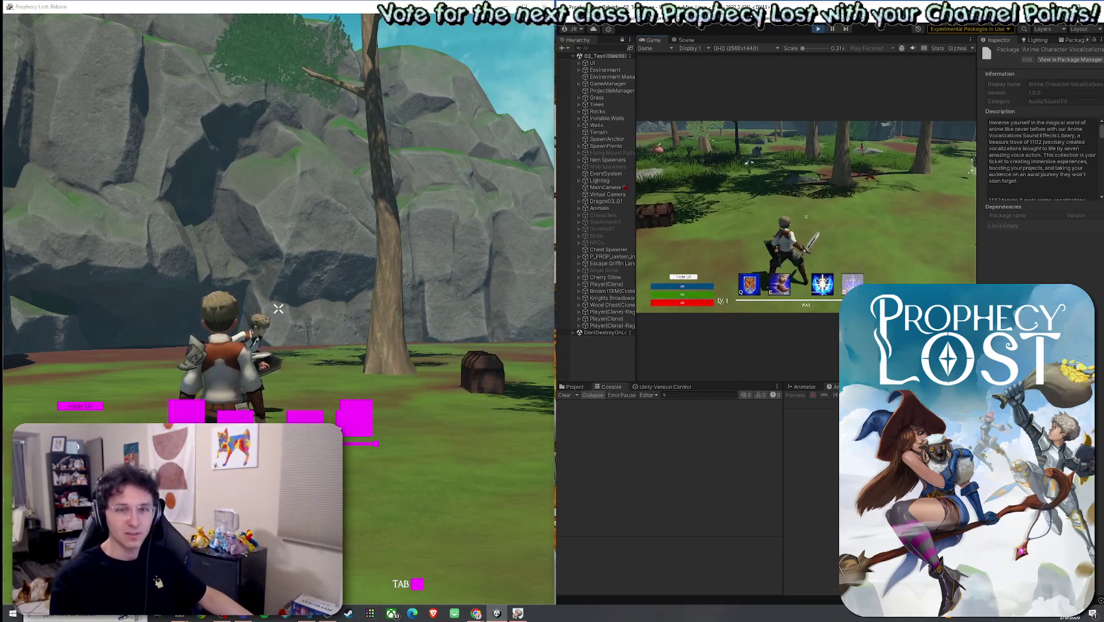
key(w)
key(e)
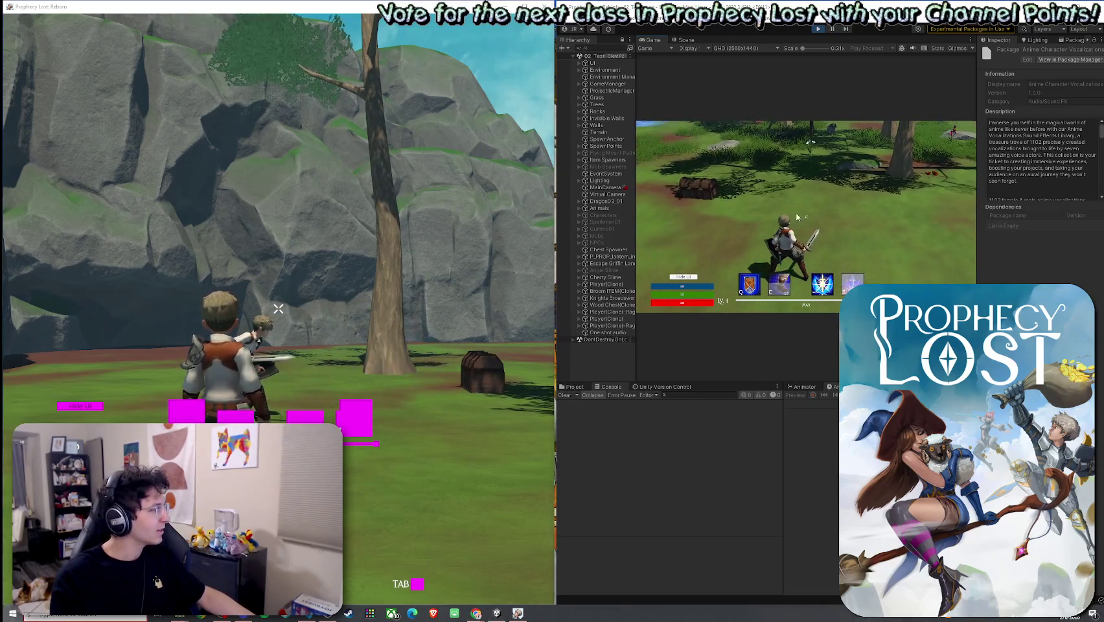
key(super)
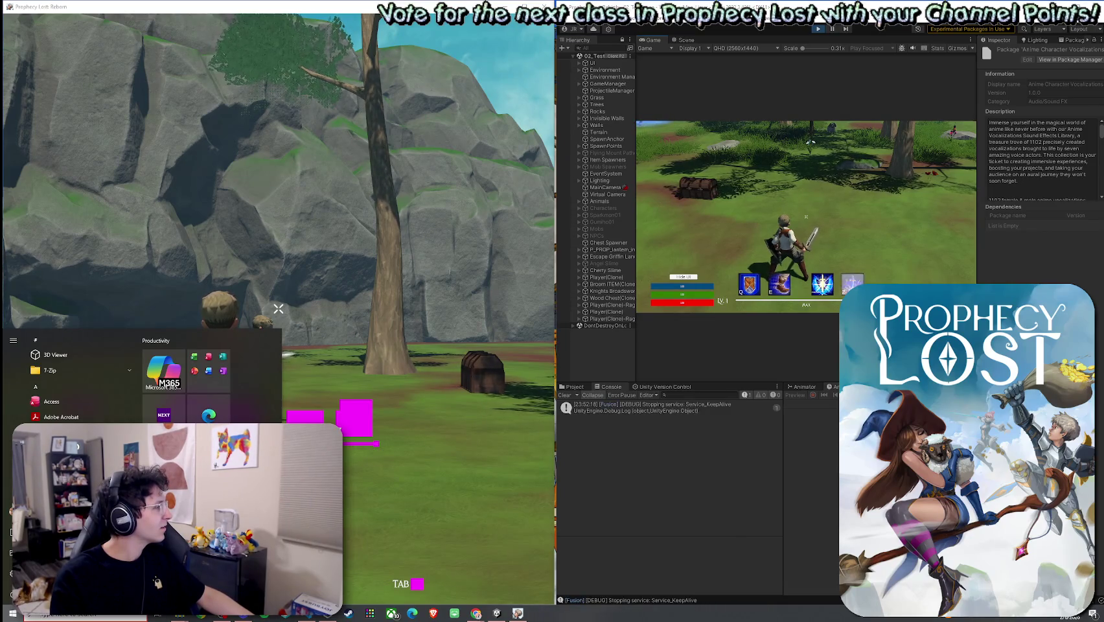
Walk the standalone character away, switch the game to full screen, and run past the tree
key(Escape)
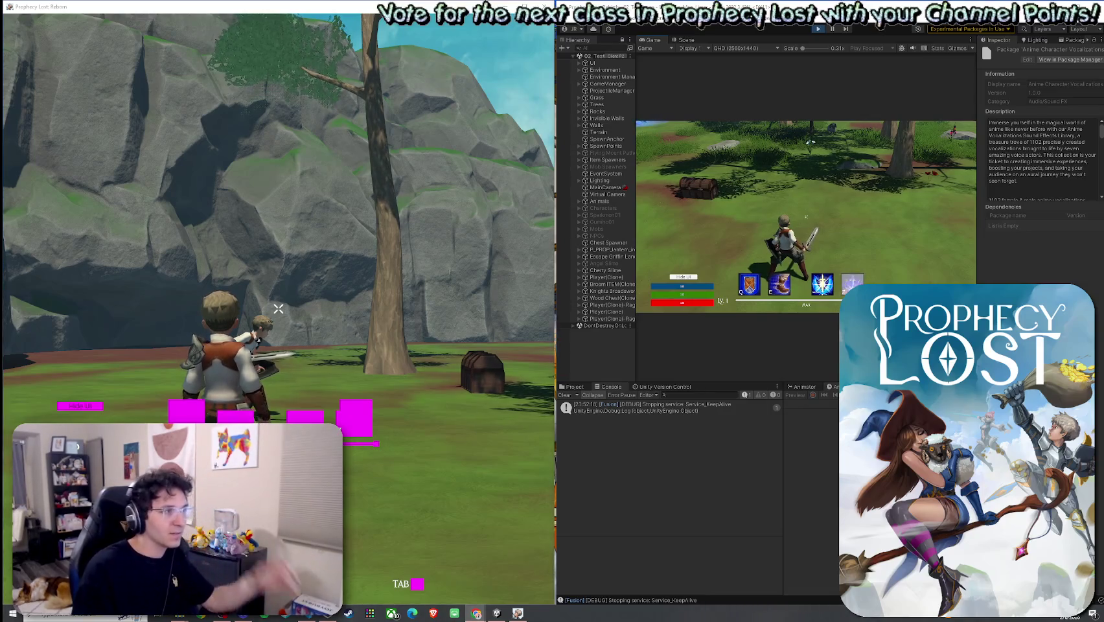
key(w)
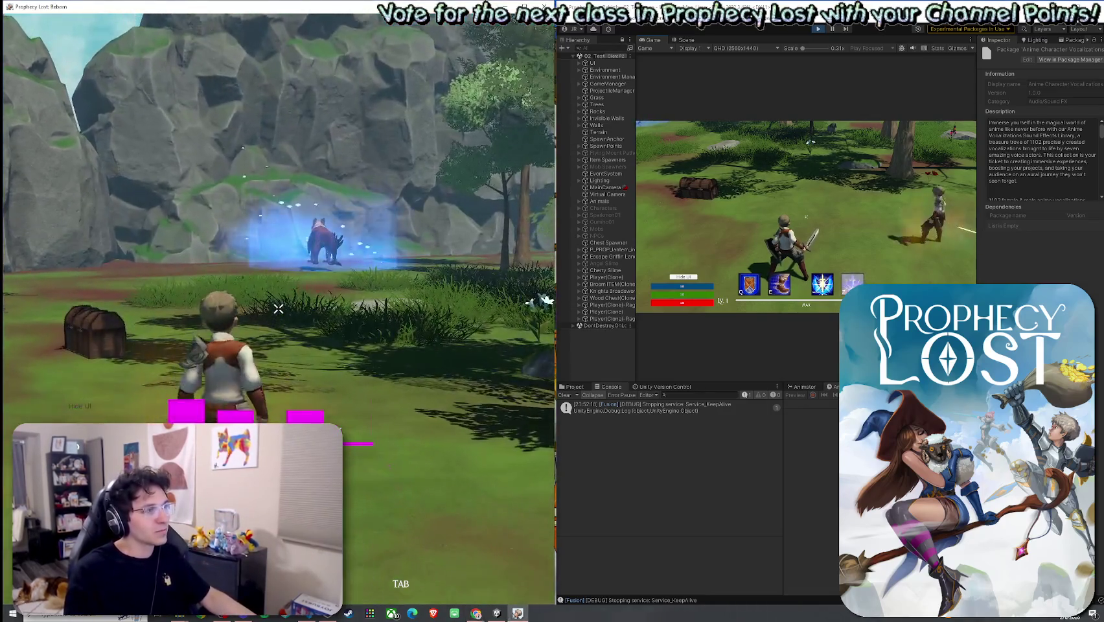
key(alt+Return)
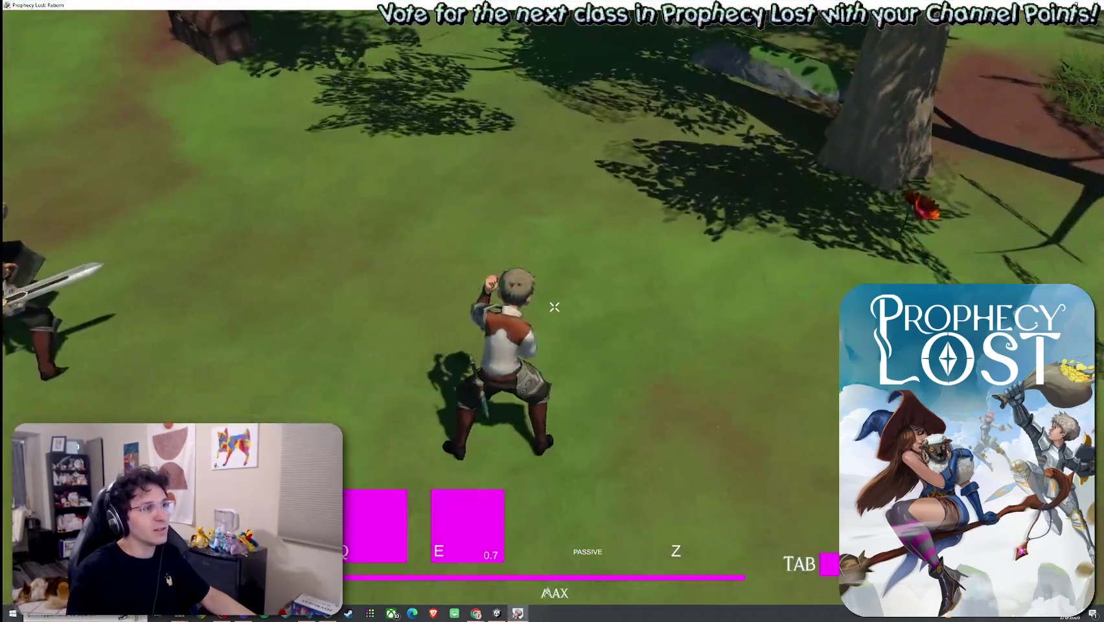
key(w)
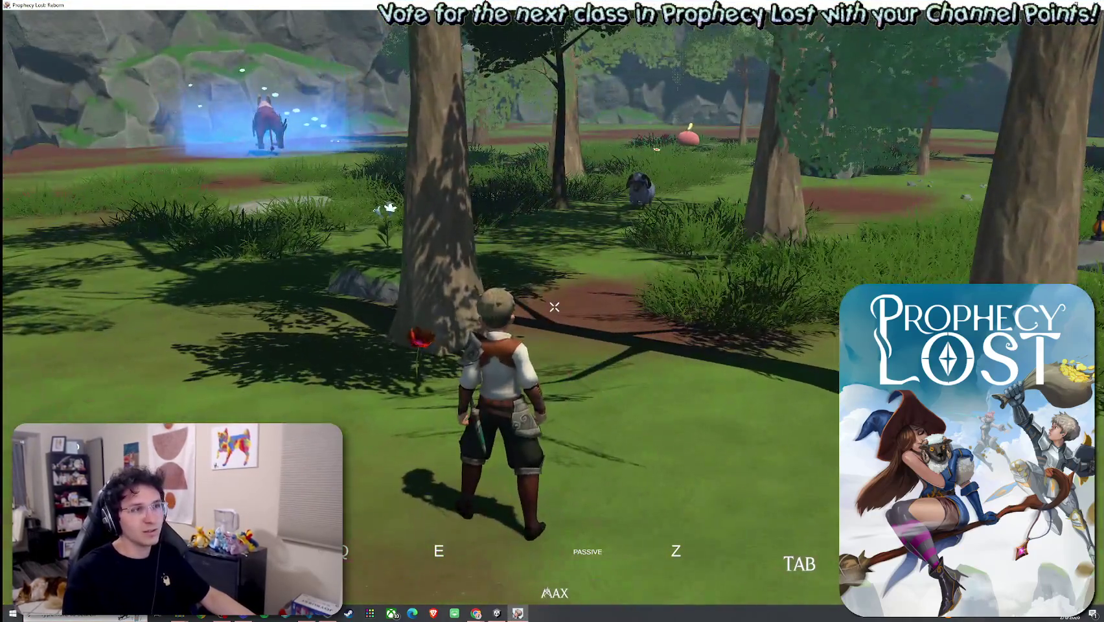
key(w)
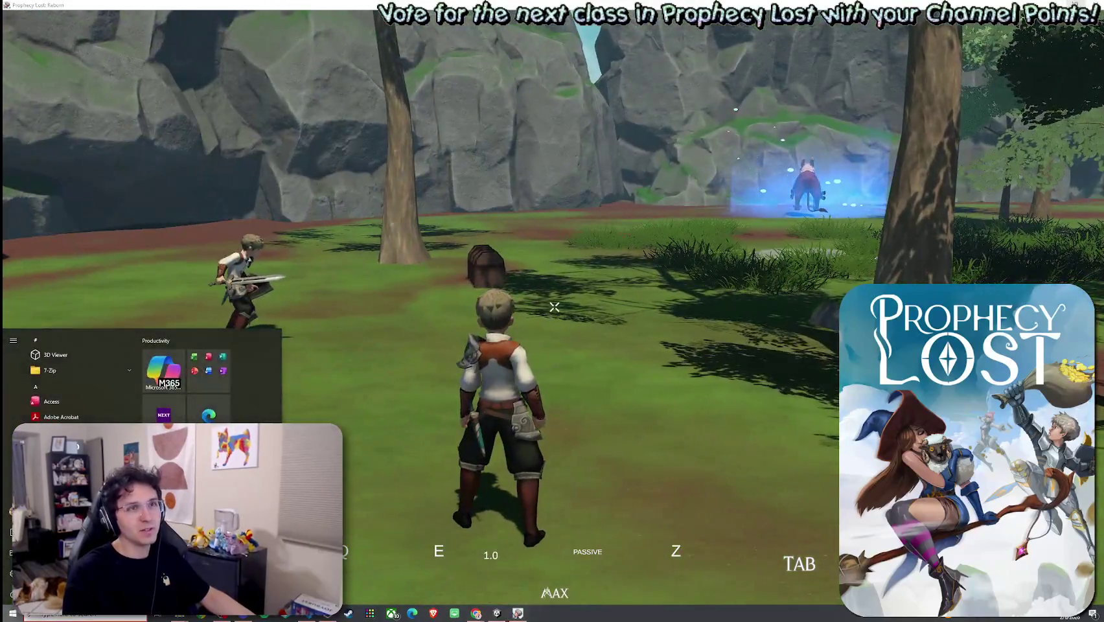
Restore the standalone game to its half-screen window beside Unity
key(alt+Return)
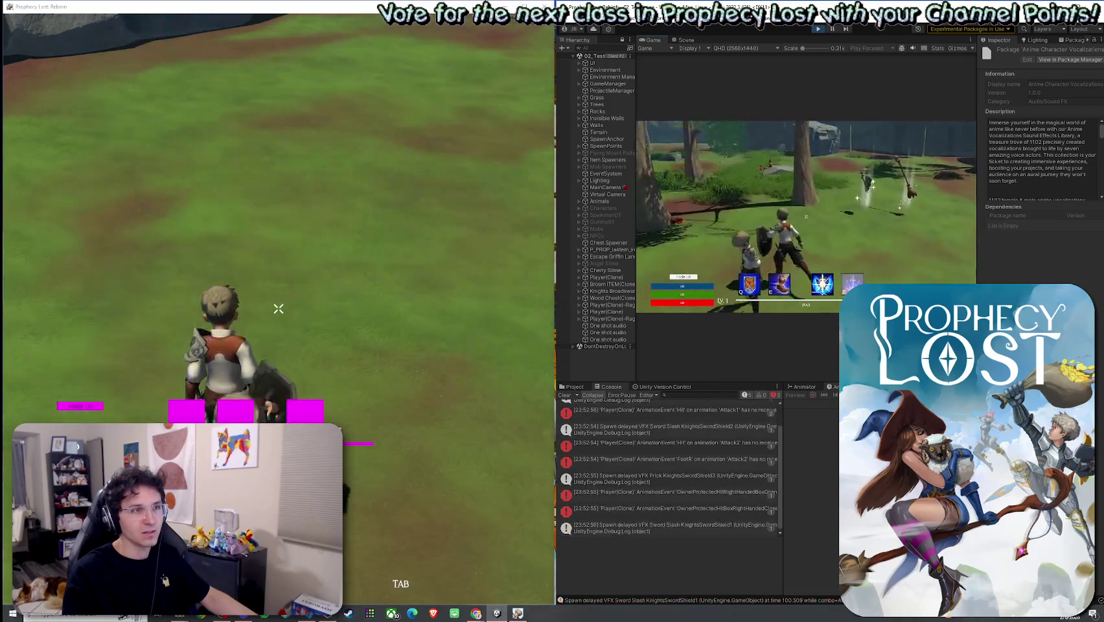
key(super)
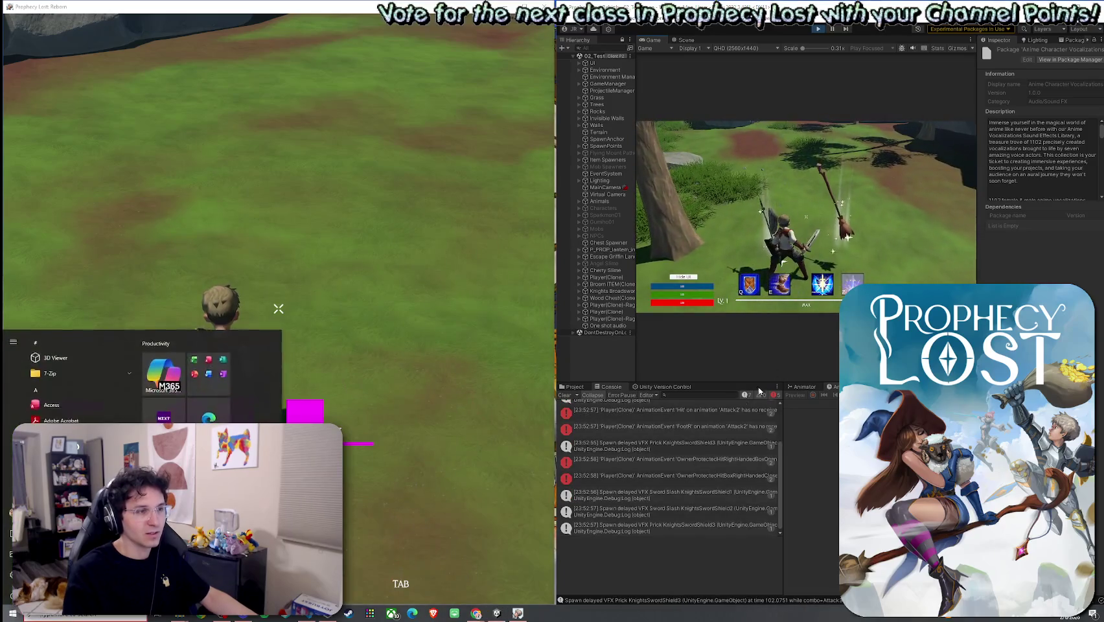
key(Escape)
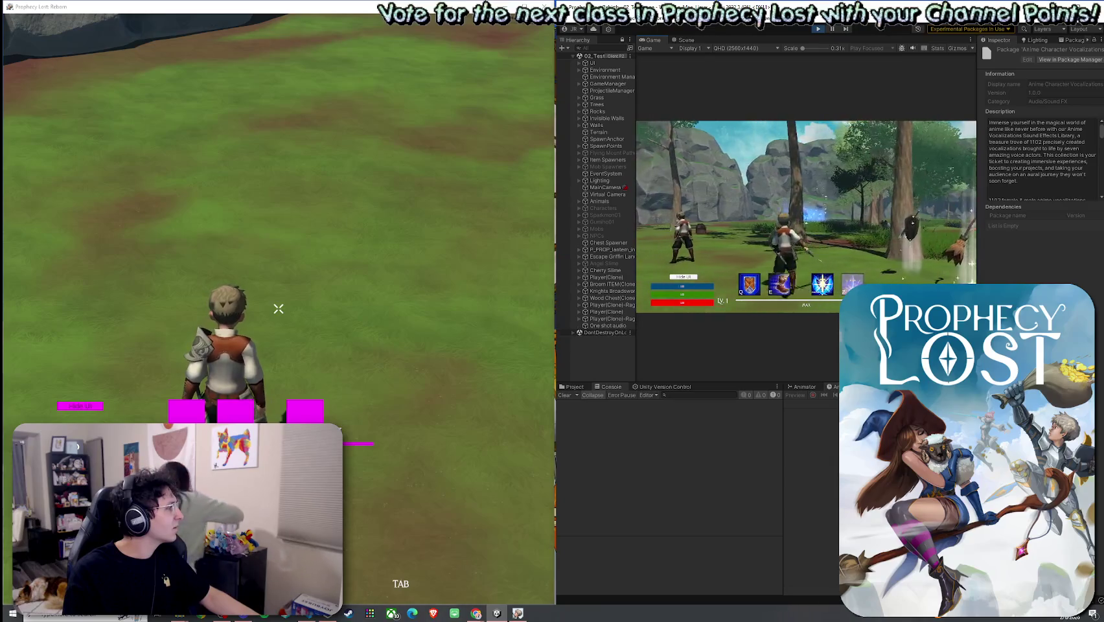
key(super)
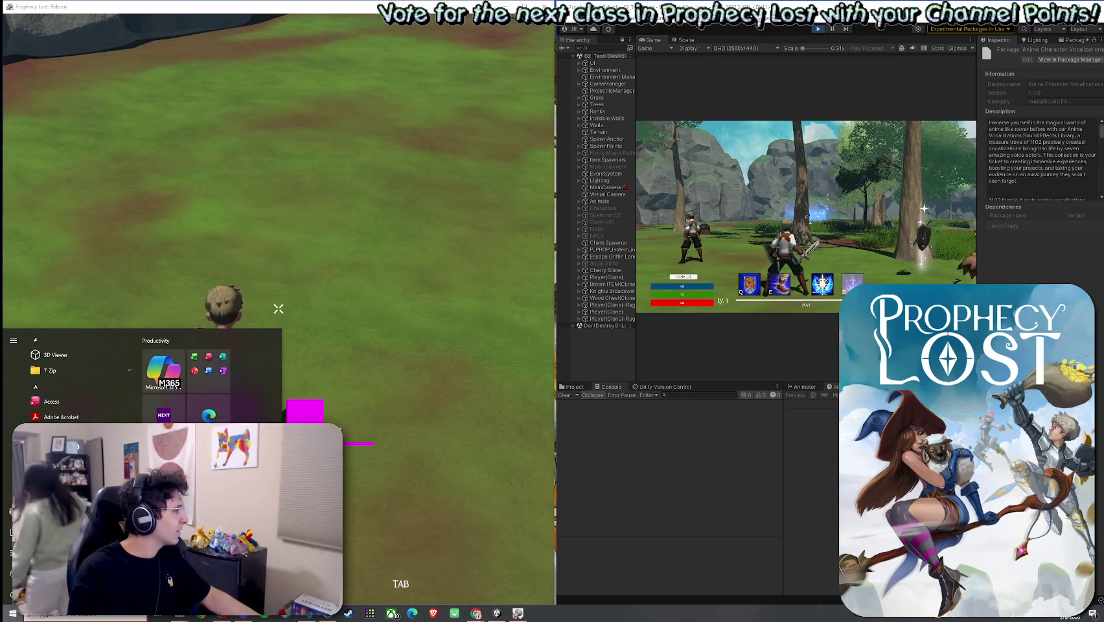